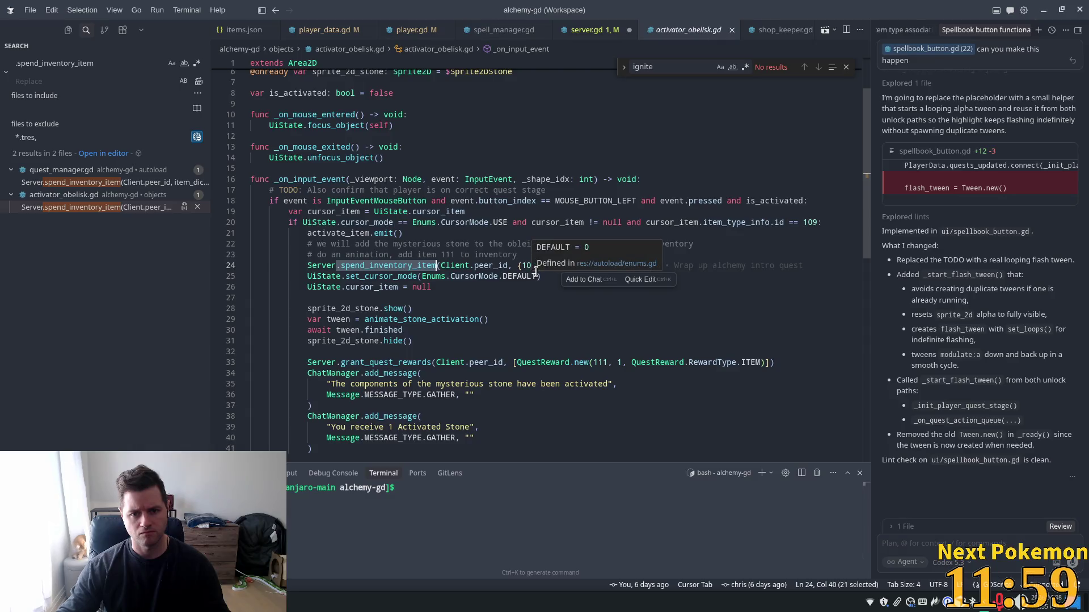
- In server.gd's ignite handler, pass { 14: 1 } to spend_resource_items and save
click(589, 29)
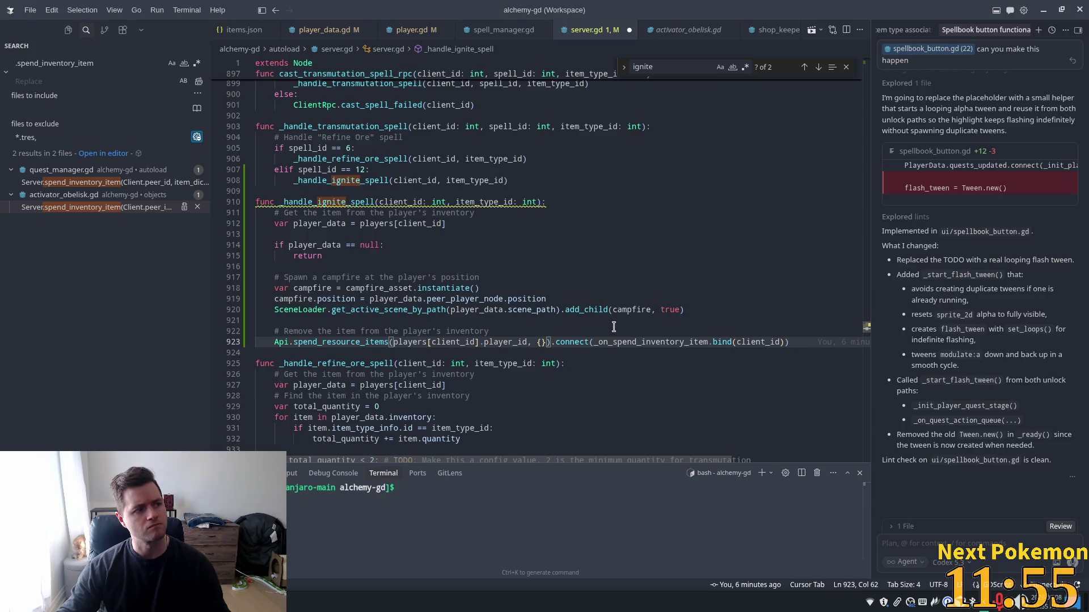
key(Left)
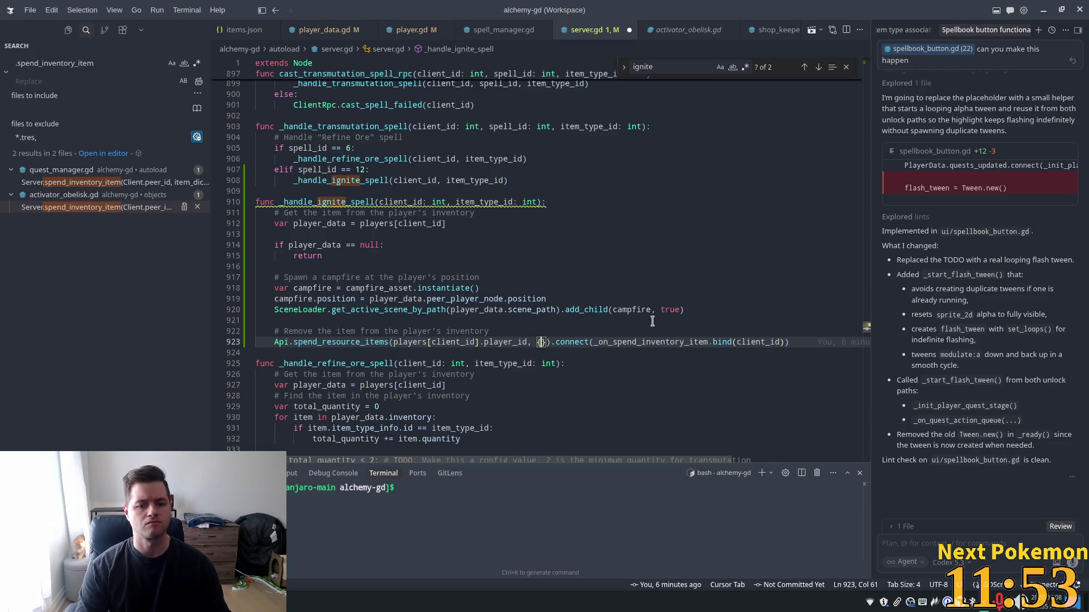
text(14: 1)
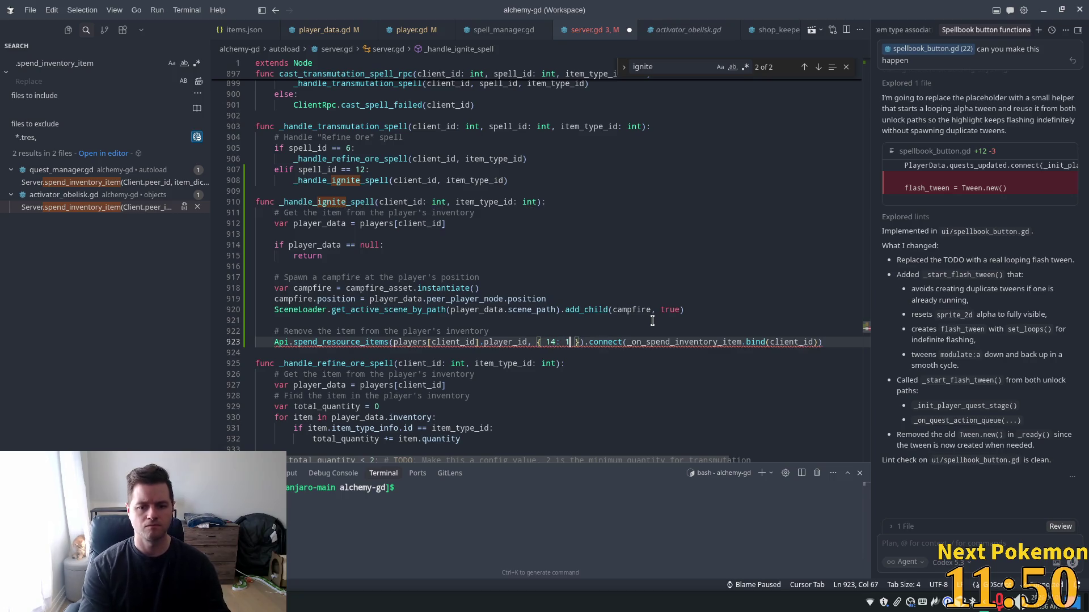
key(ctrl+s)
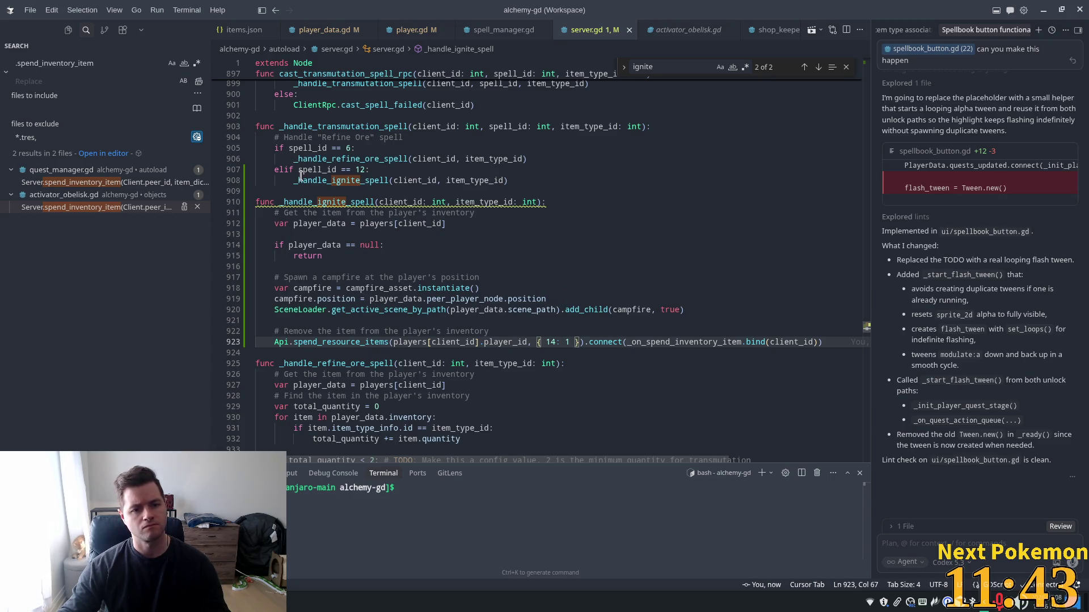
- Replace the hardcoded 14 with item_type_id in the spend_resource_items call
key(Delete)
double_click(550, 342)
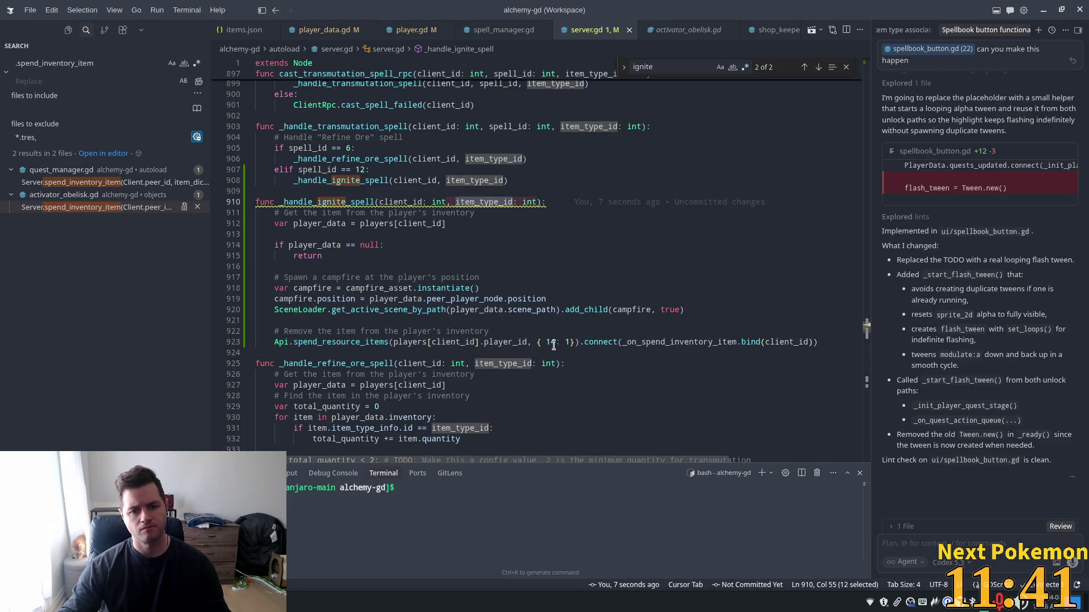
text(item_type_id)
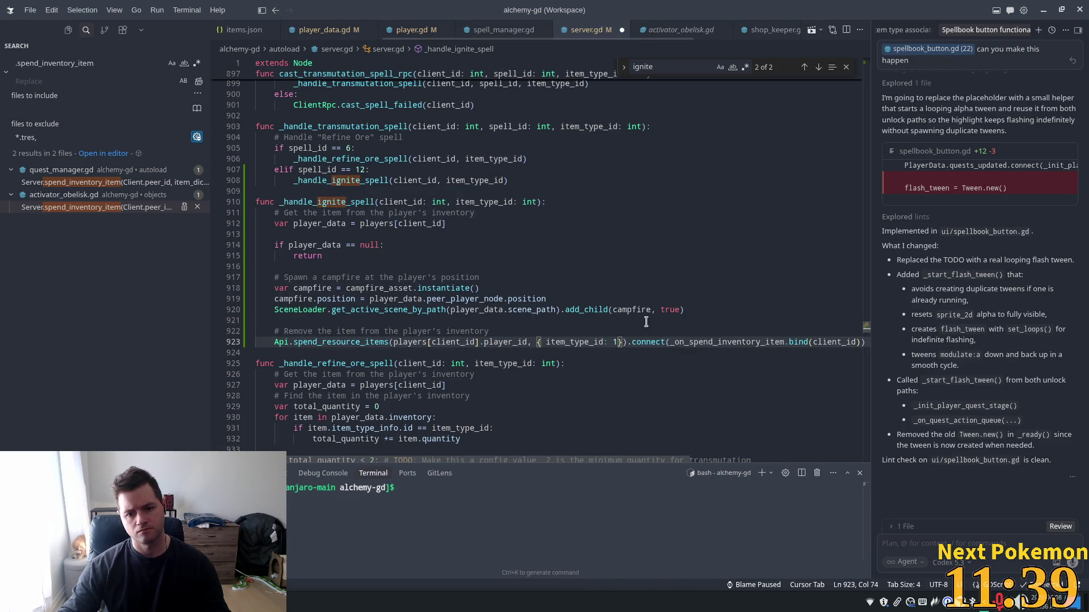
key(Tab)
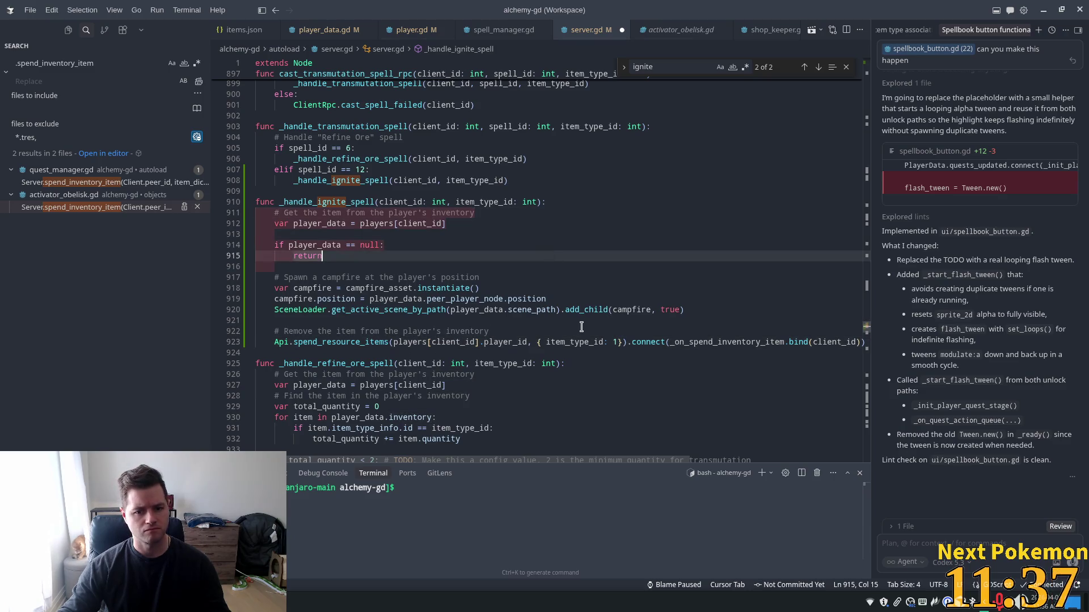
click(476, 235)
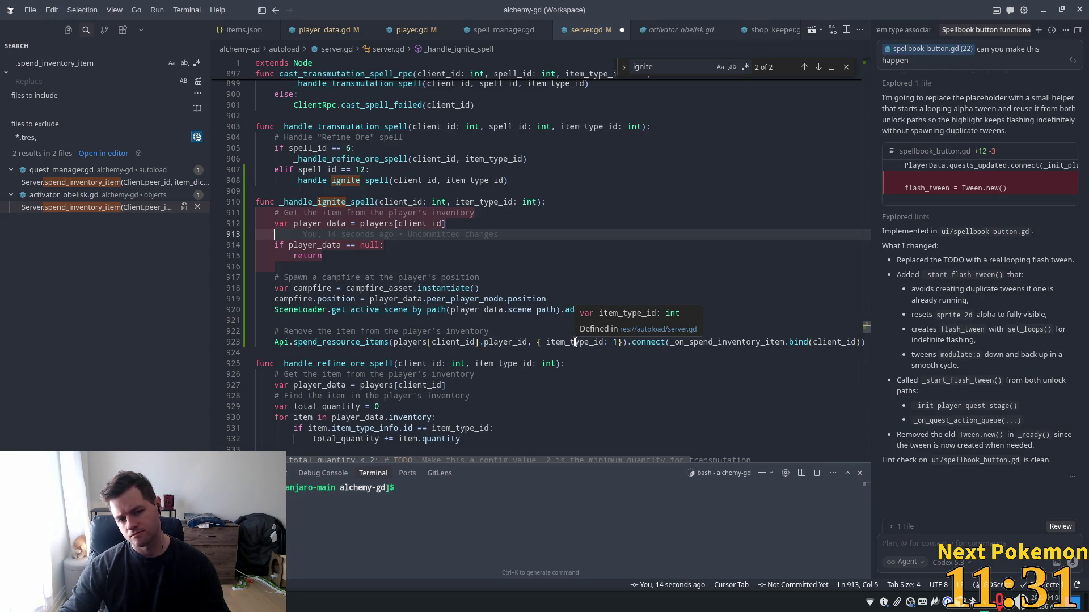
- Check item_type_id in server.gd, then switch to the player.gd script
double_click(574, 342)
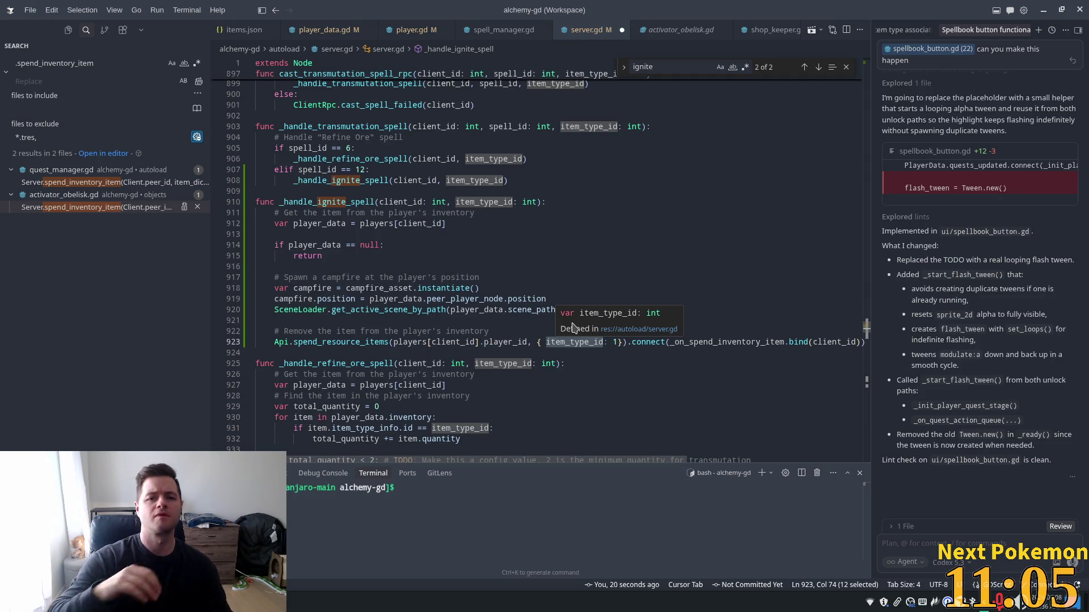
key(ctrl+Tab)
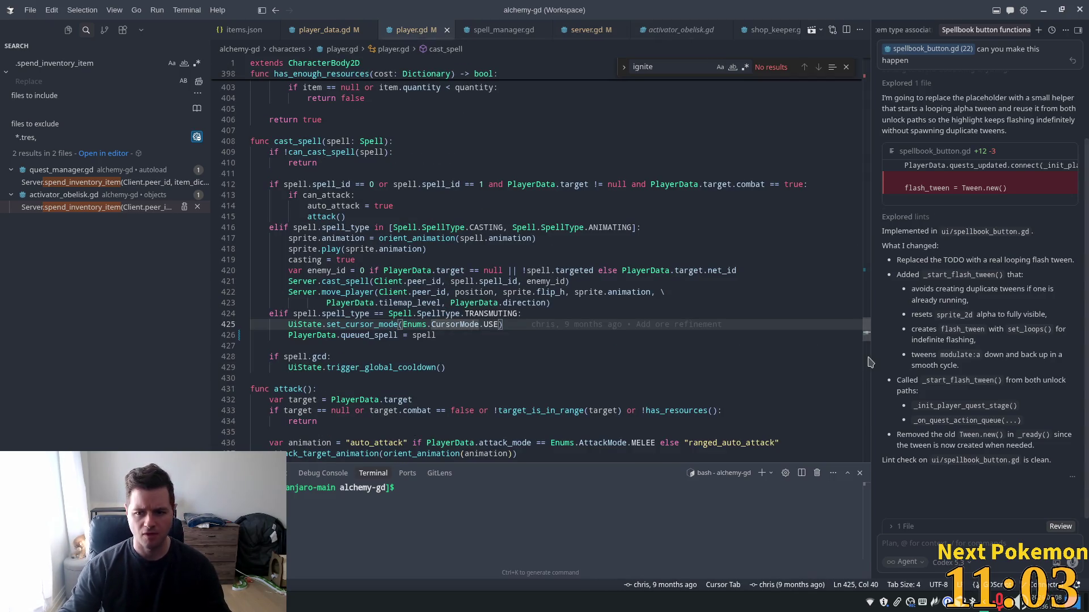
- Begin a var test_dict = { declaration at the top of player.gd's _ready()
drag(867, 338, 867, 97)
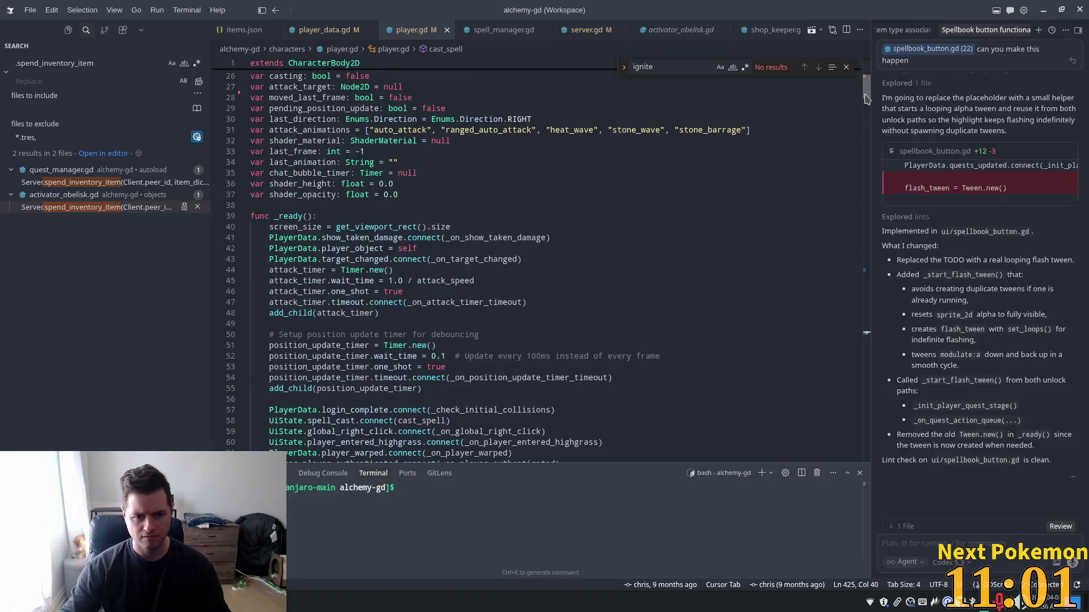
scroll(325, 233, down, 5)
scroll(325, 233, up, 6)
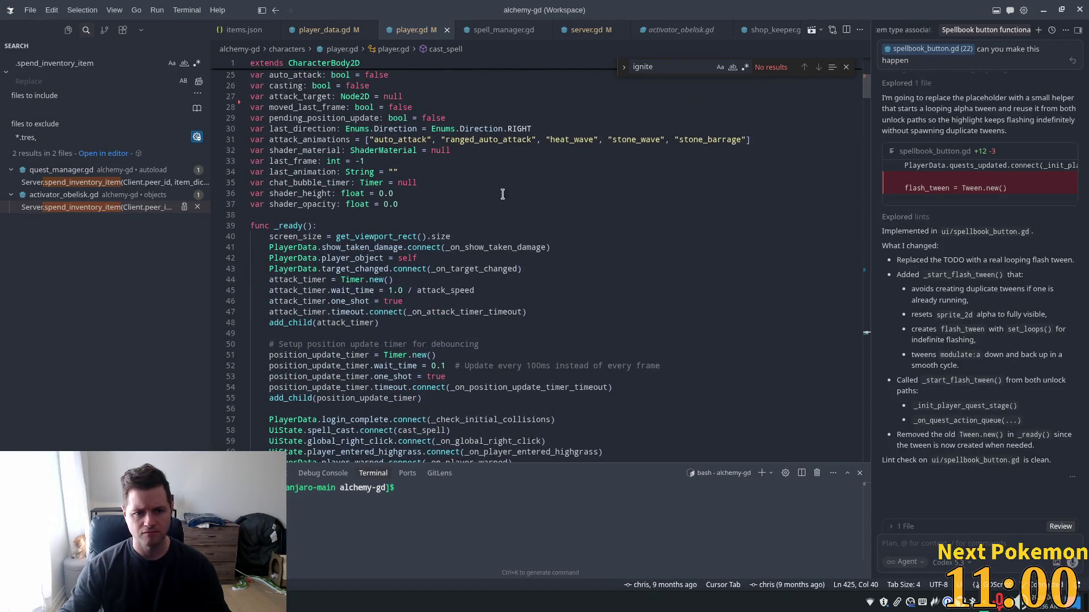
click(332, 226)
key(Return)
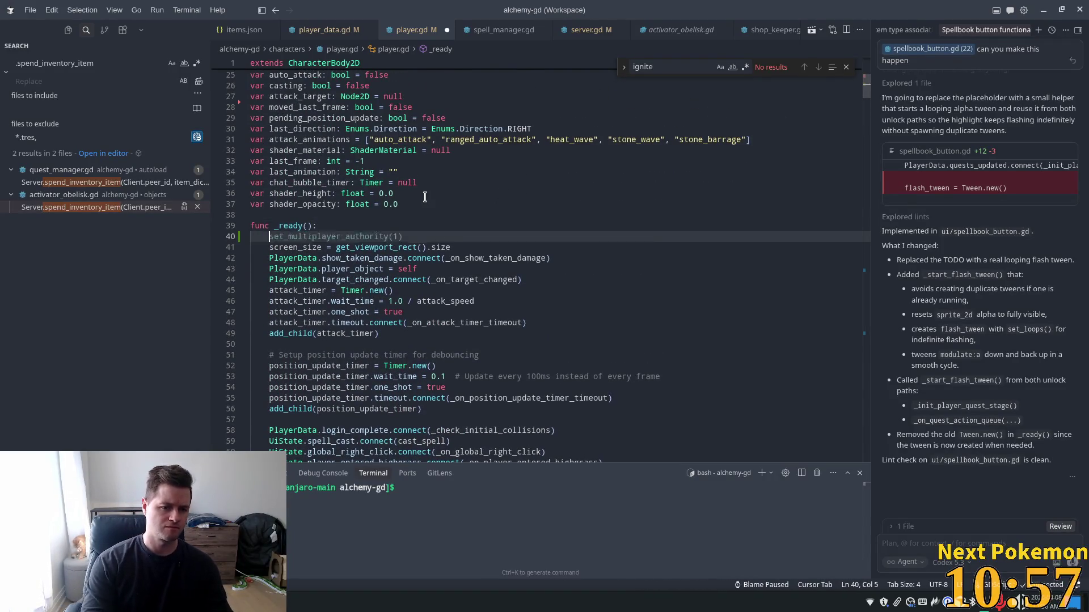
text(var )
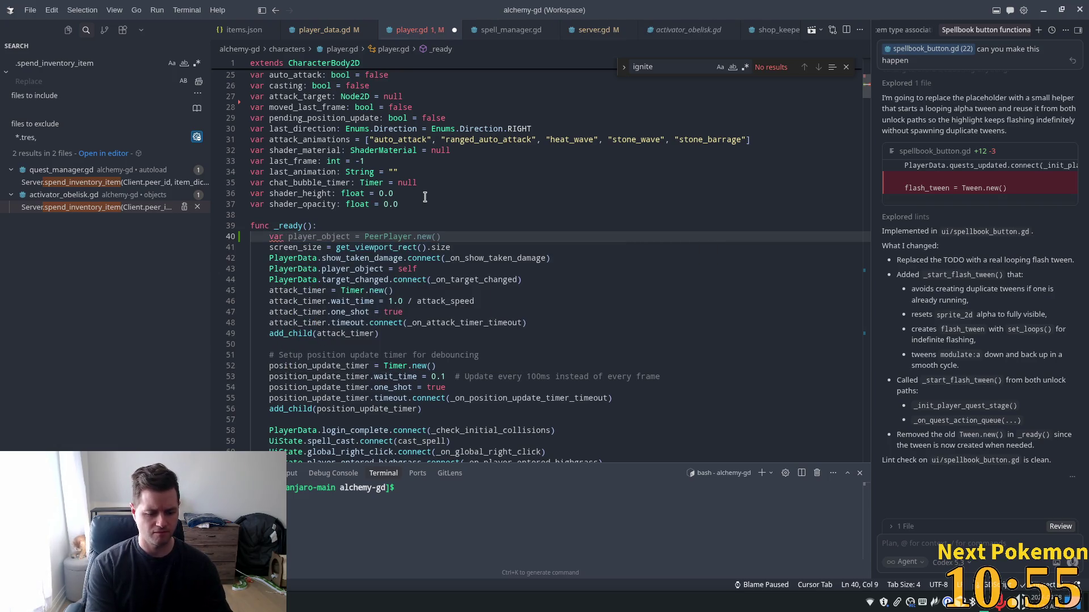
text(test_ob)
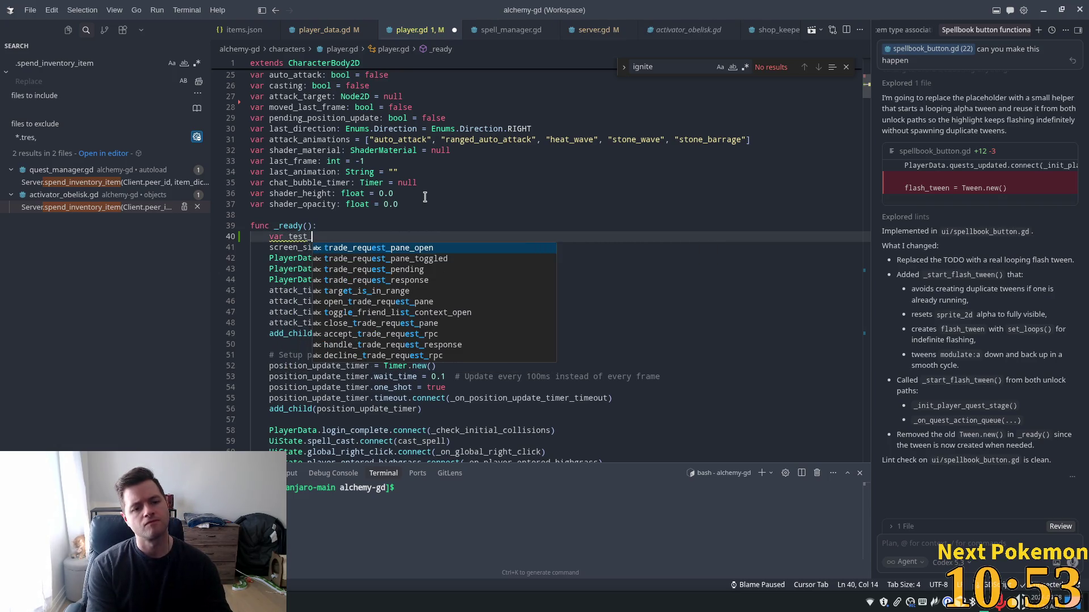
key(BackSpace)
key(BackSpace)
text(dic)
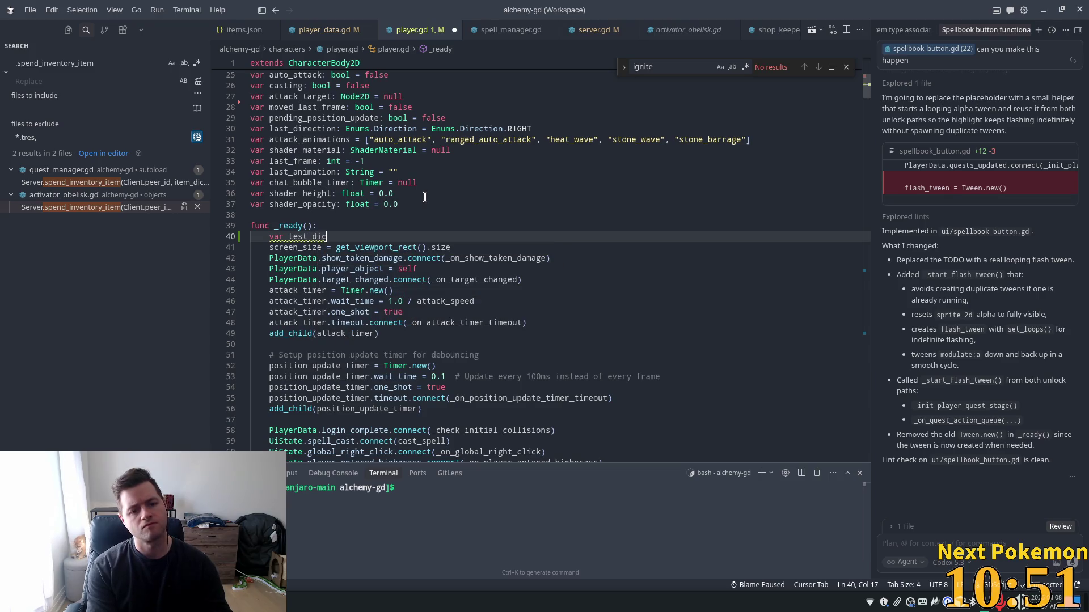
text(t = {)
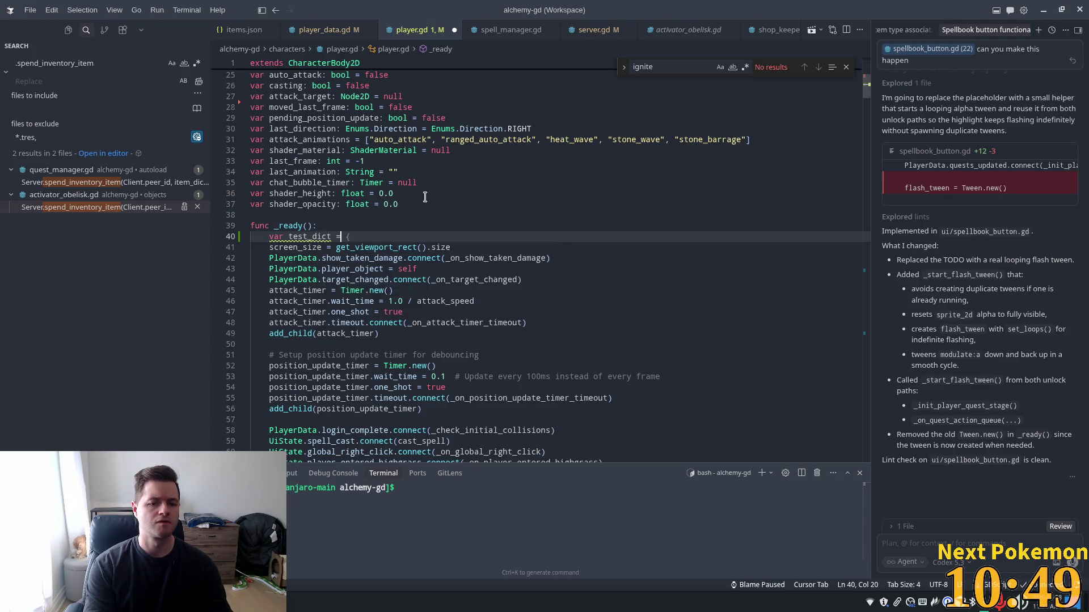
key(Return)
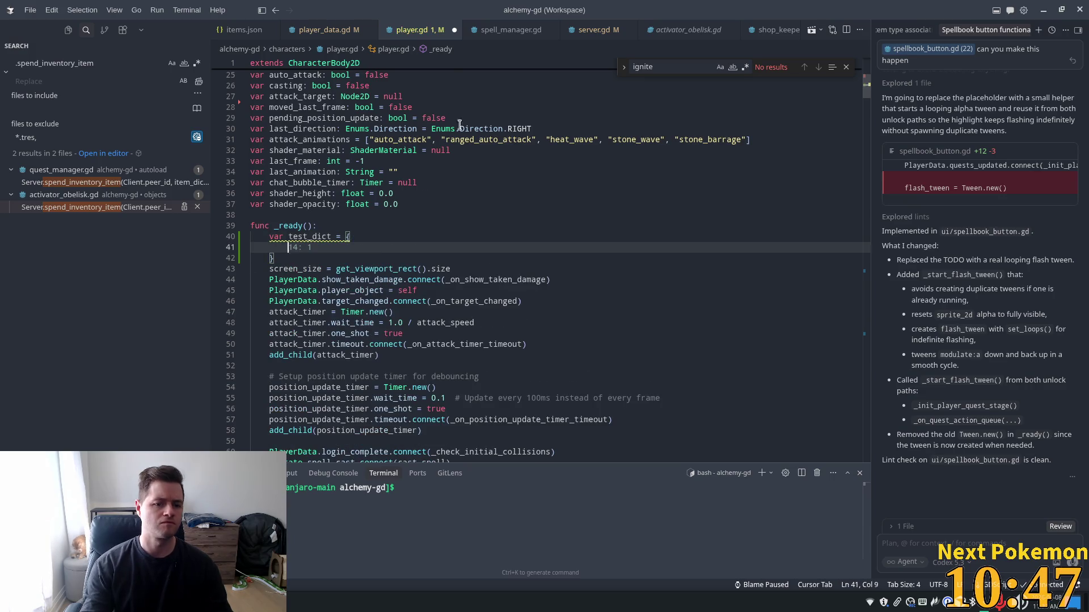
- Add var test_item_id = 13 above the test_dict line
click(325, 225)
key(Return)
text(te)
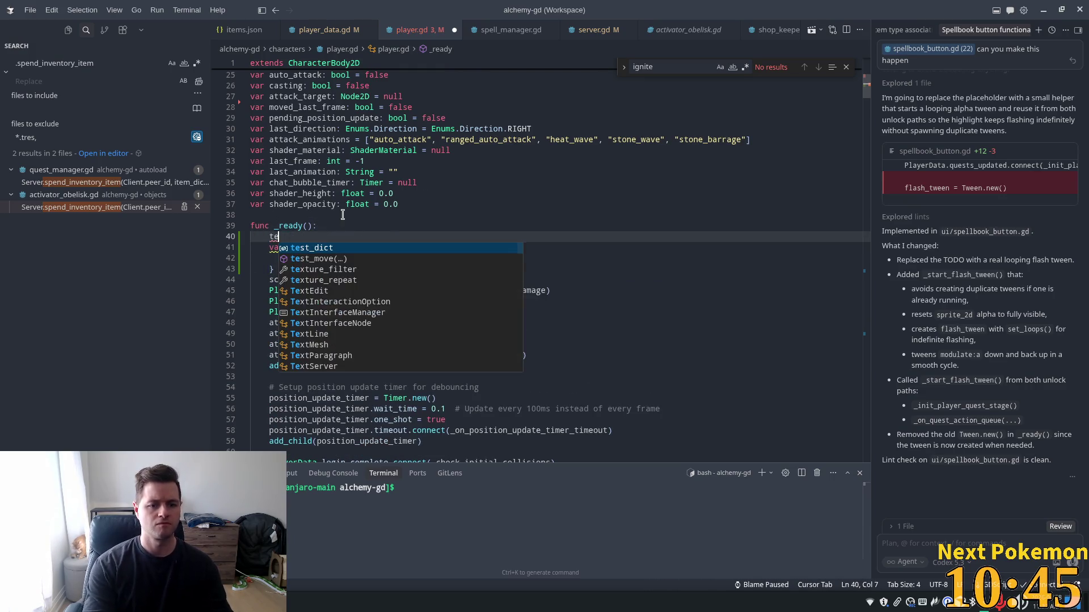
key(BackSpace)
key(BackSpace)
text(var tes)
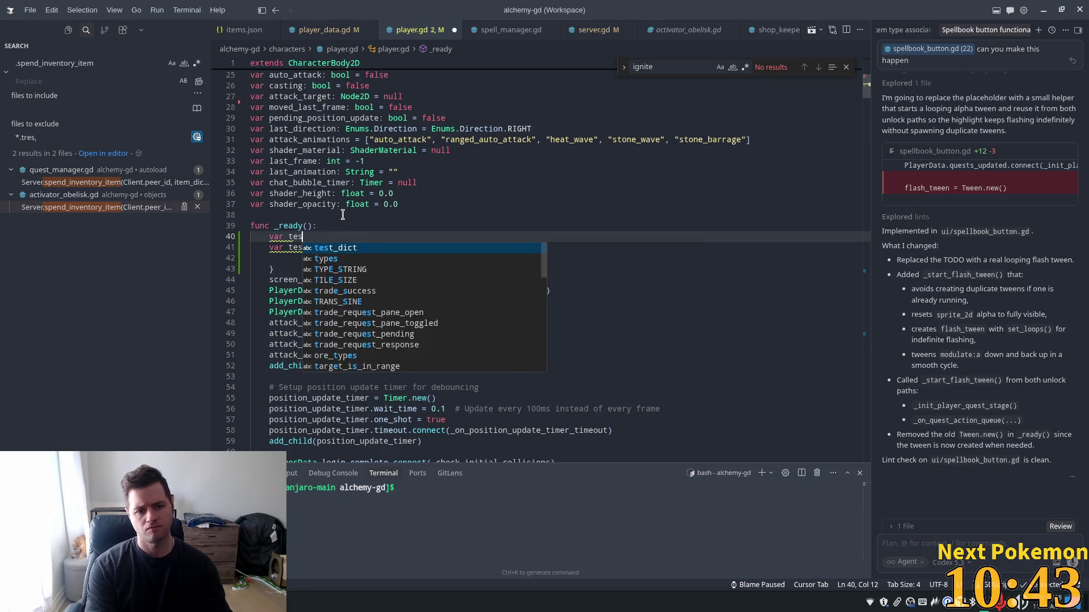
text(t_)
key(Tab)
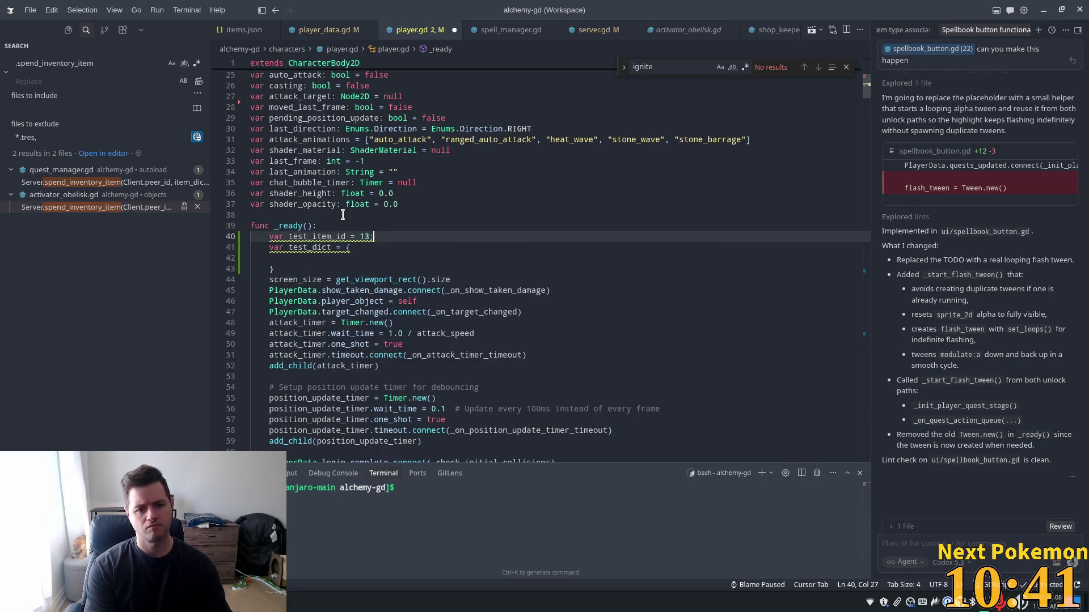
- Fill test_dict with { test_item_id: 1 } and add print(test_dict) after it
click(324, 257)
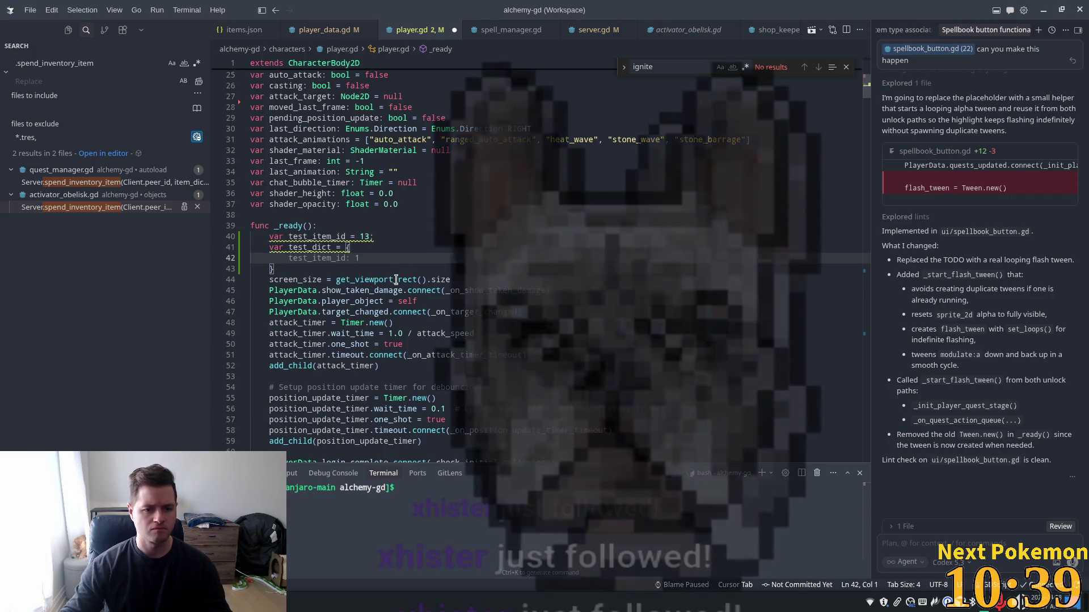
key(Tab)
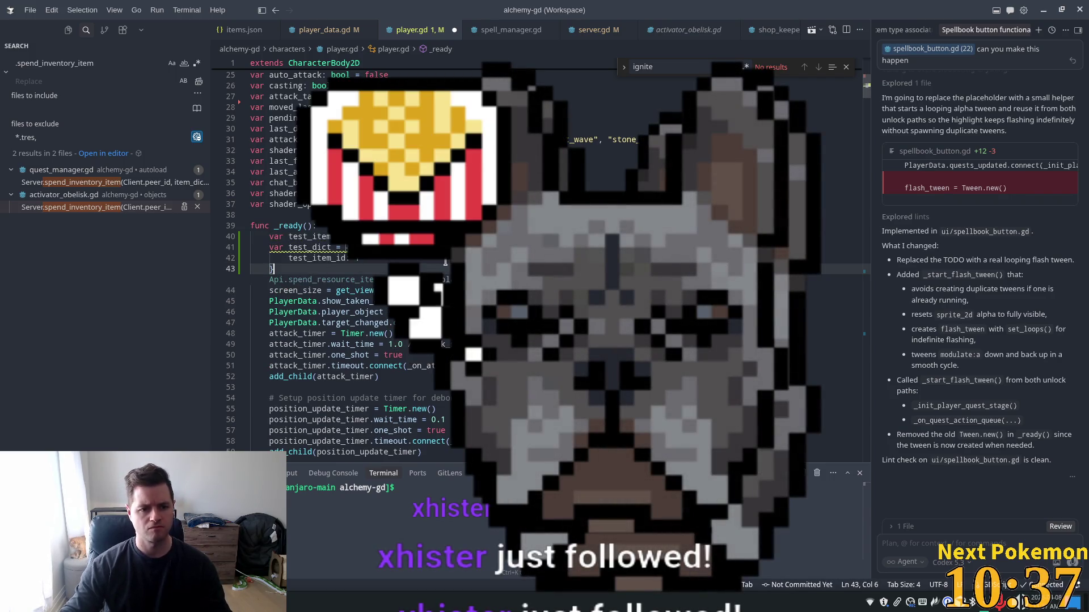
key(Tab)
text(print)
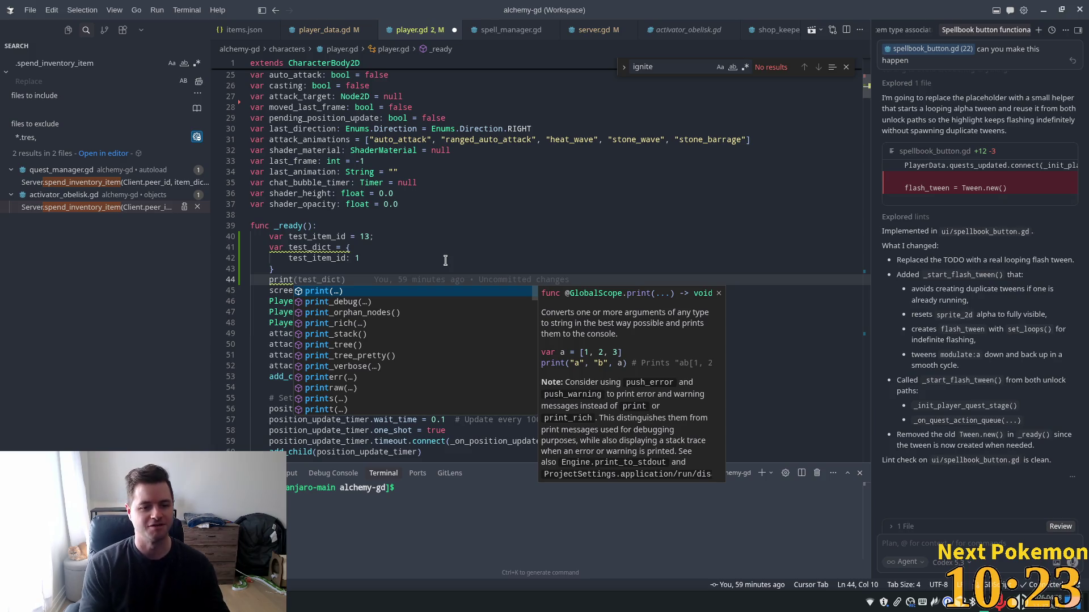
key(Escape)
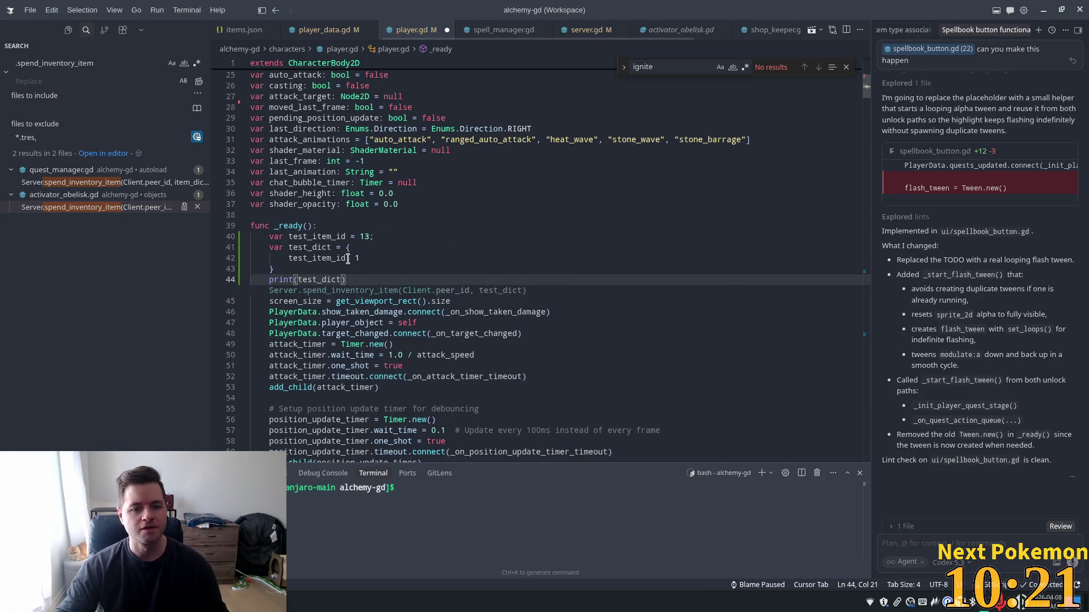
click(339, 261)
key(alt+Tab)
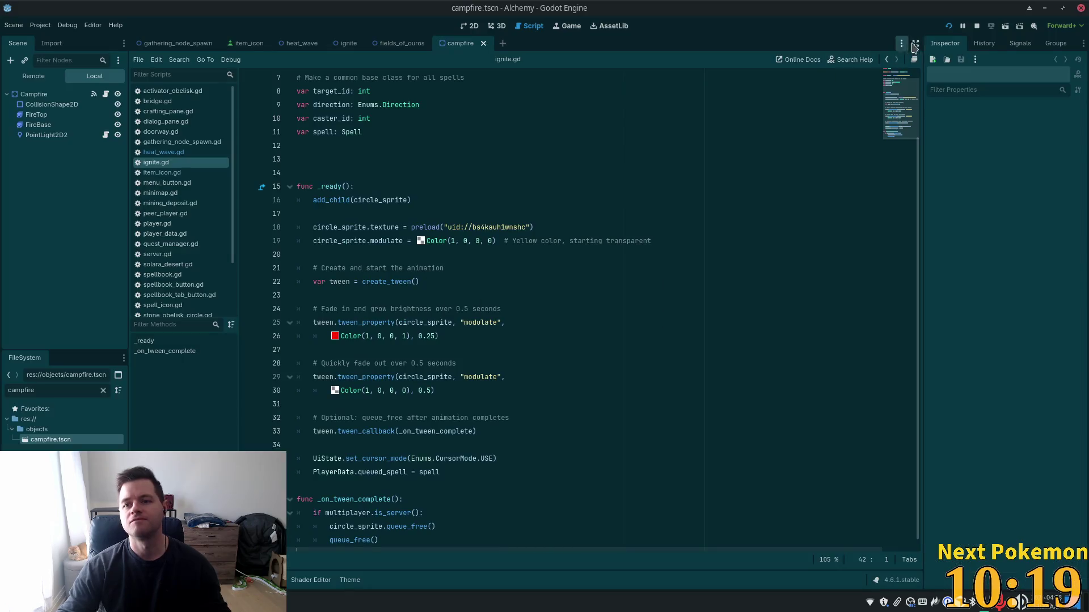
- Run Alchemy until Fields of Ouros loads, stop it with F8, and select player.gd's test code
click(948, 26)
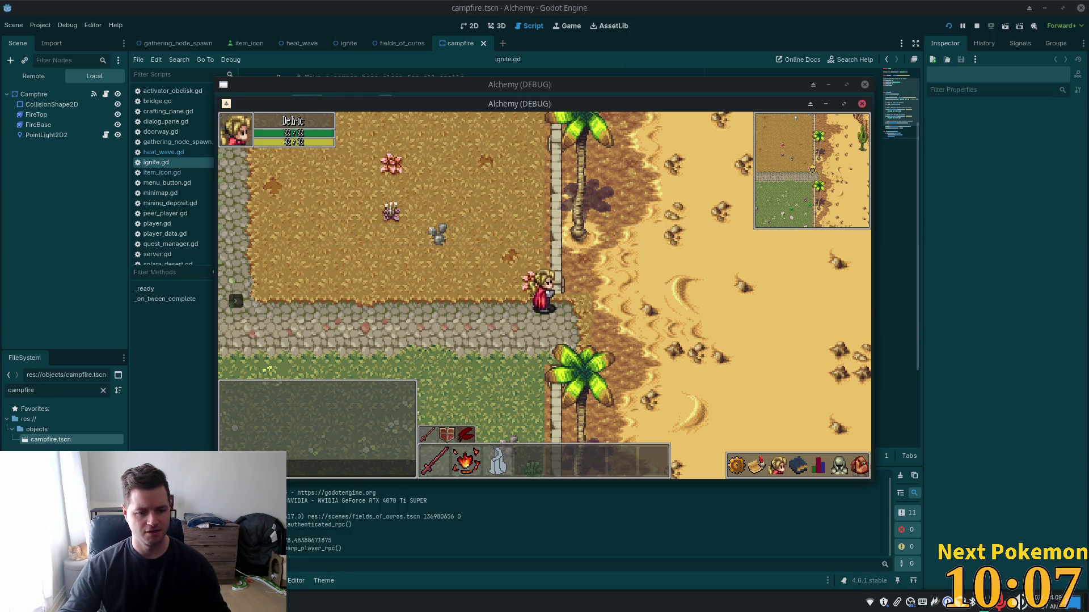
key(F8)
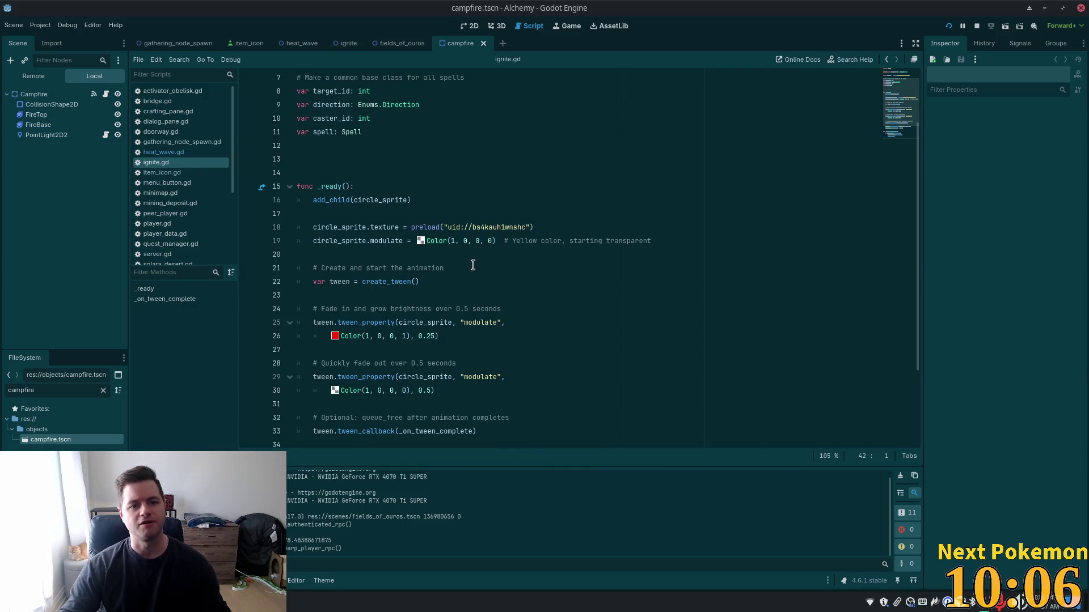
key(alt+Tab)
mouse_move(278, 269)
mouse_down()
mouse_move(334, 278)
mouse_move(252, 267)
mouse_move(218, 242)
mouse_up()
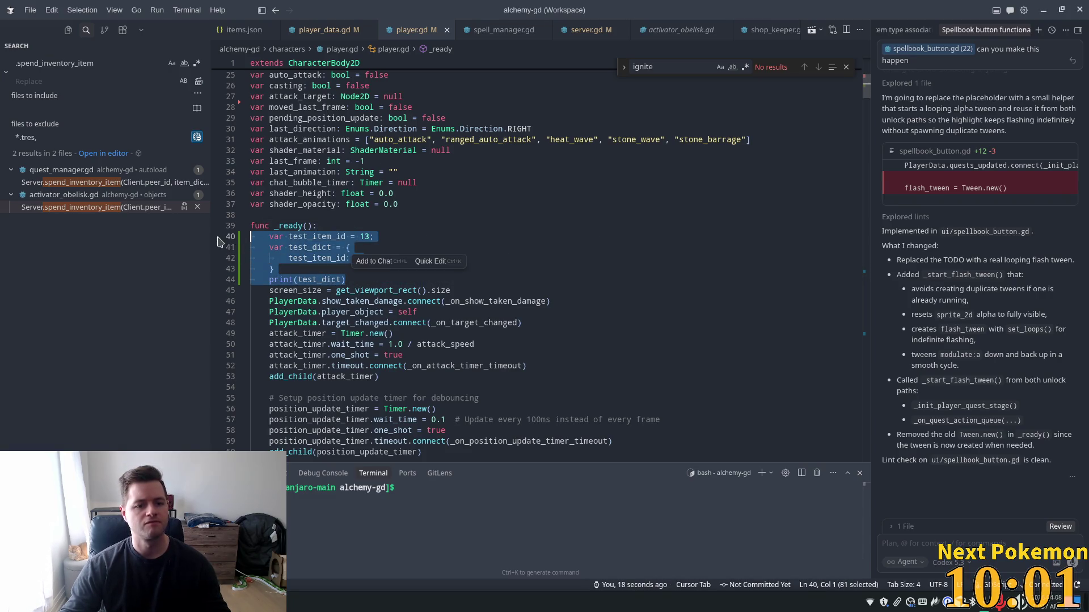
- Delete the temporary test_item_id, test_dict and print lines from _ready()
key(BackSpace)
key(BackSpace)
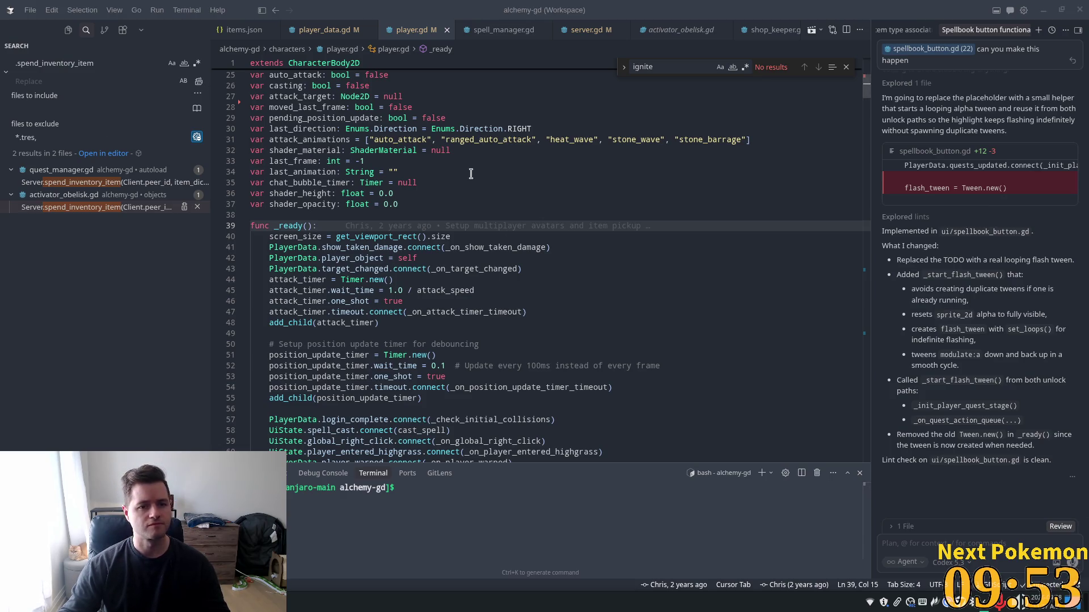
key(alt+Tab)
click(458, 217)
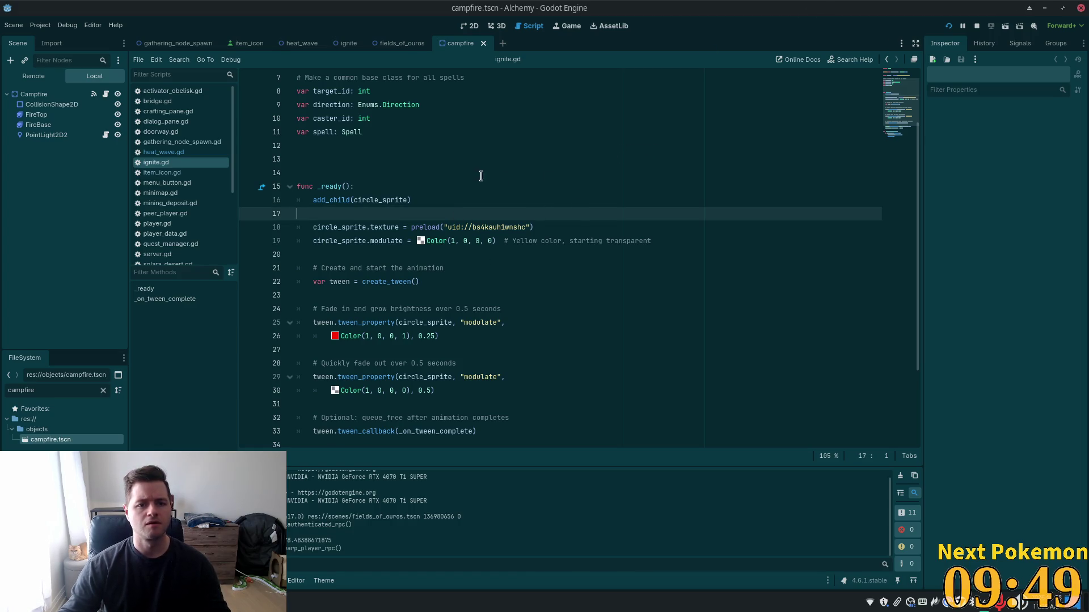
key(alt+Tab)
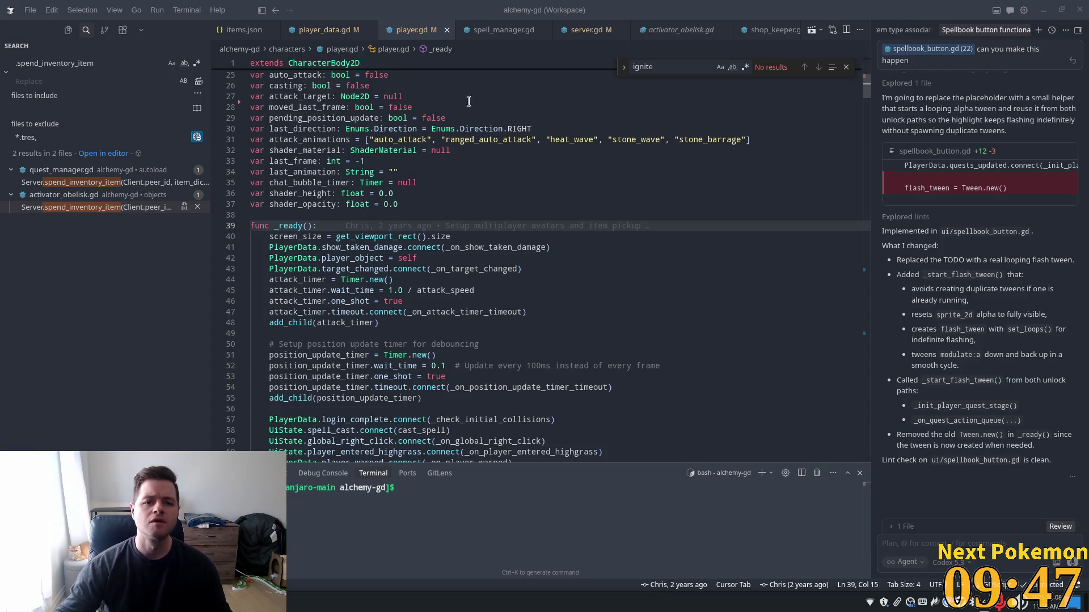
- Switch between Godot and Cursor, ending at line 33 of player.gd
key(alt+Tab)
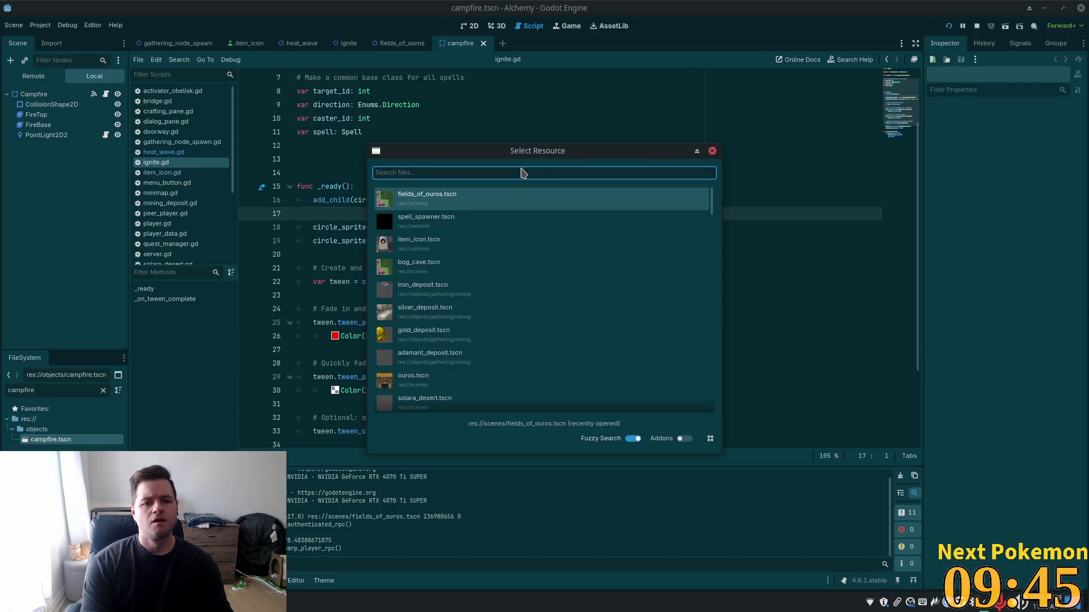
key(Escape)
key(alt+Tab)
click(509, 162)
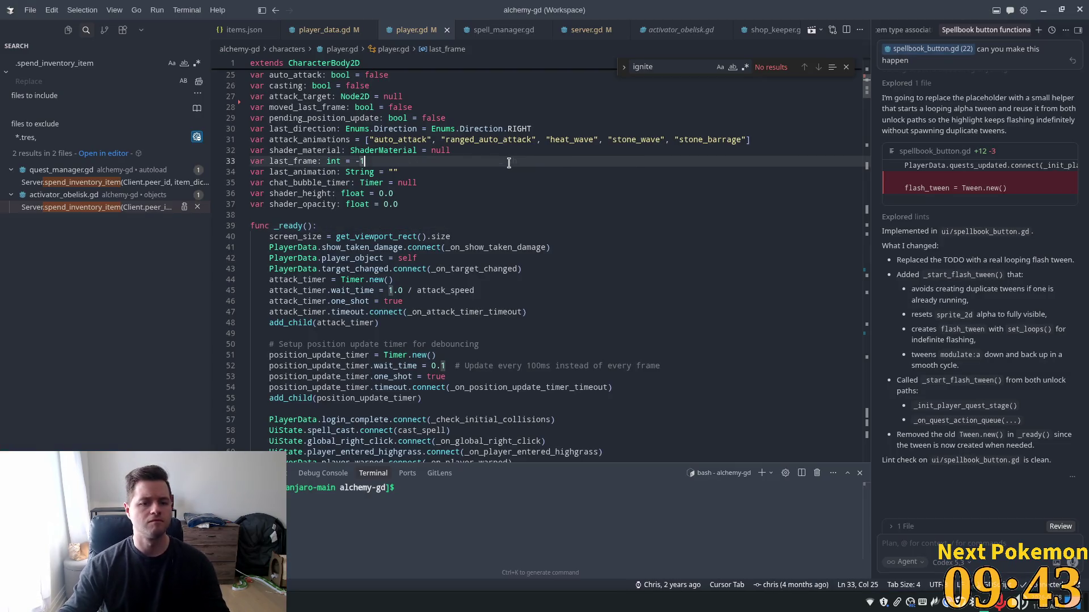
key(ctrl+p)
- Open server.gd and go to the spawn-campfire code in _handle_ignite_spell
text(server)
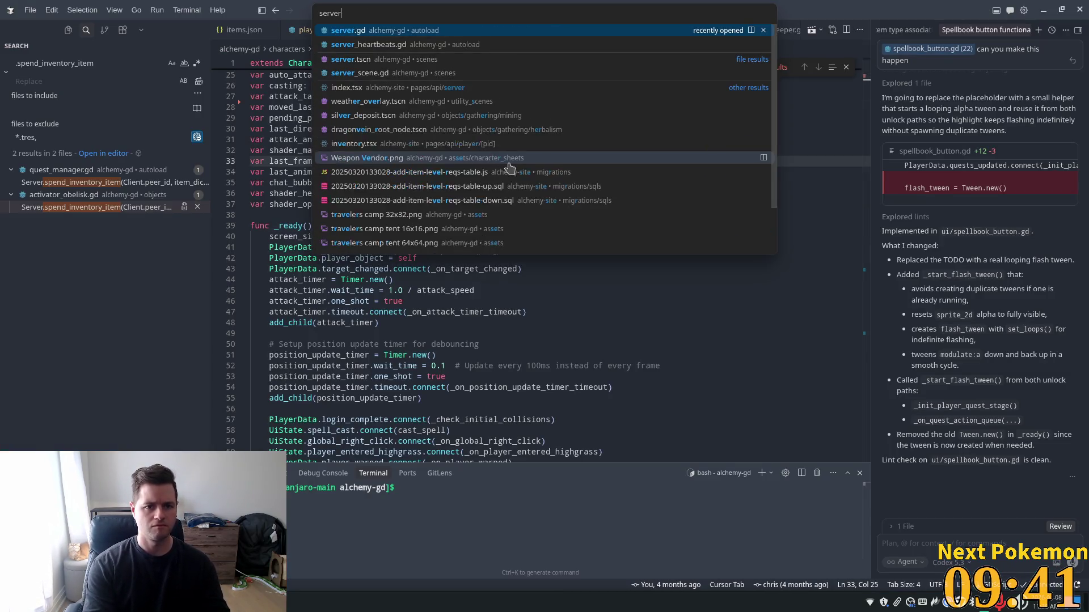
key(Return)
click(480, 323)
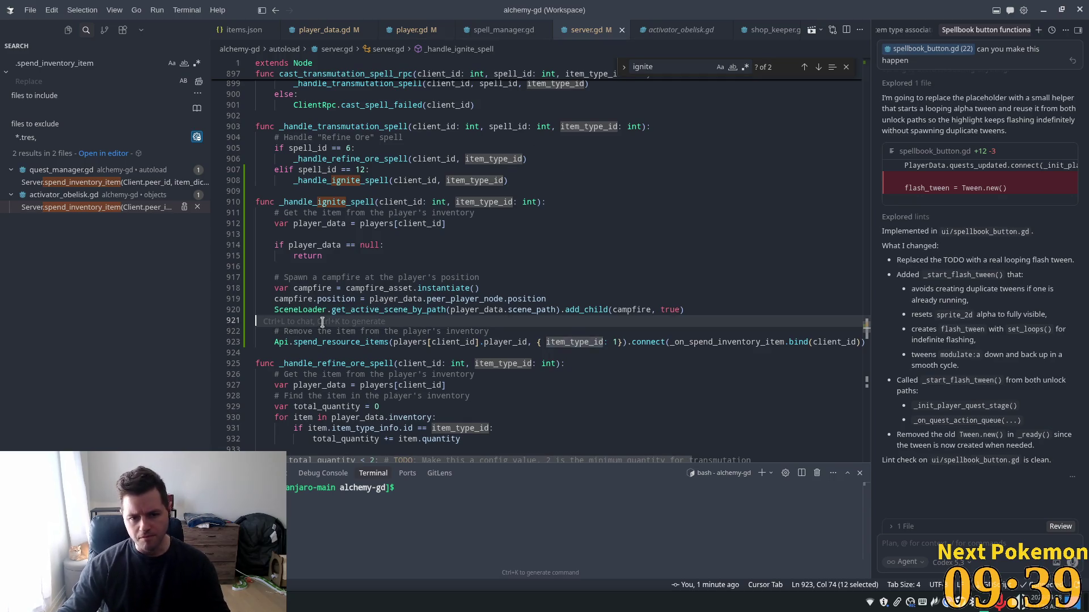
click(359, 299)
click(374, 279)
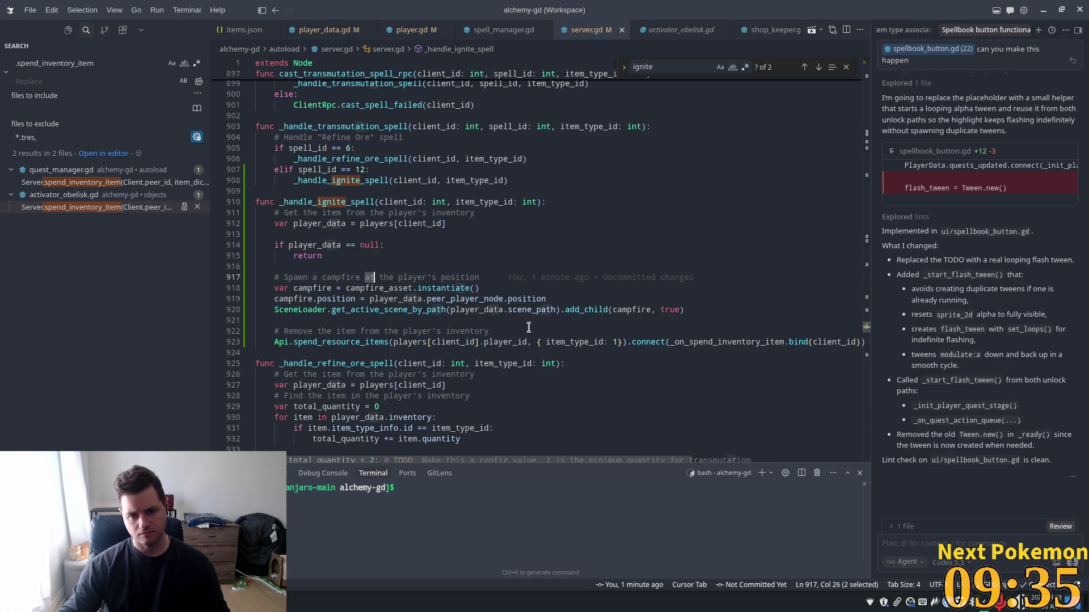
click(558, 310)
click(559, 355)
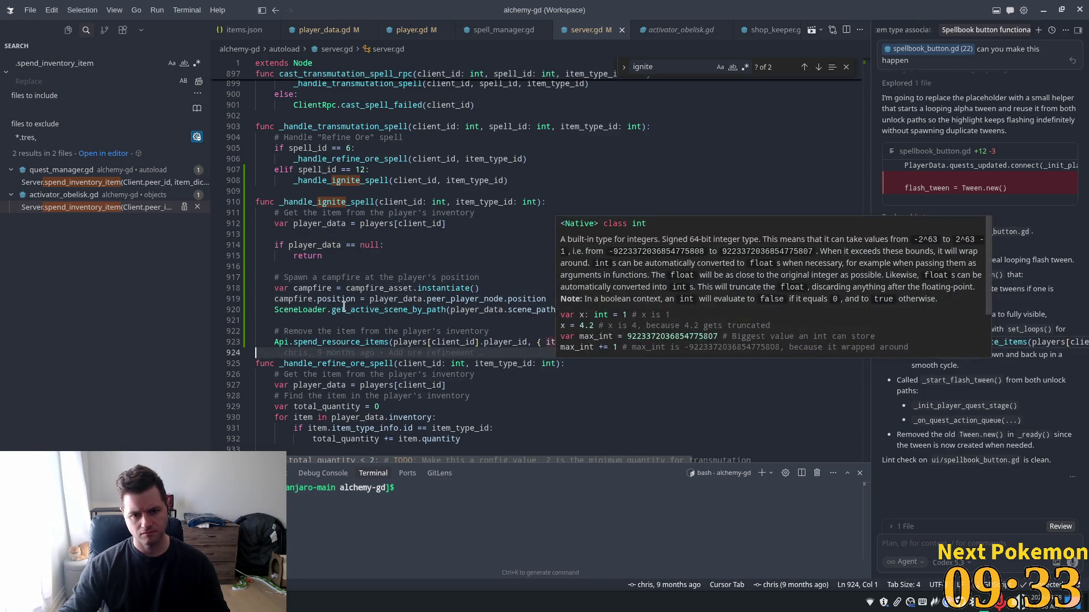
- Inspect the get_active_scene_by_path call and campfire variable on lines 918–919
double_click(391, 309)
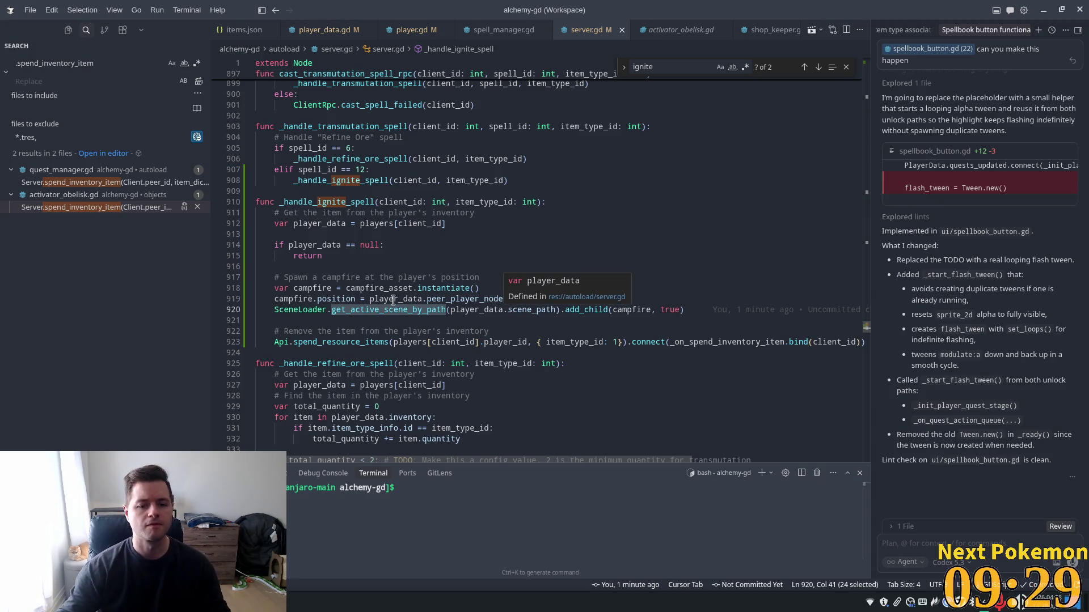
double_click(312, 288)
double_click(293, 299)
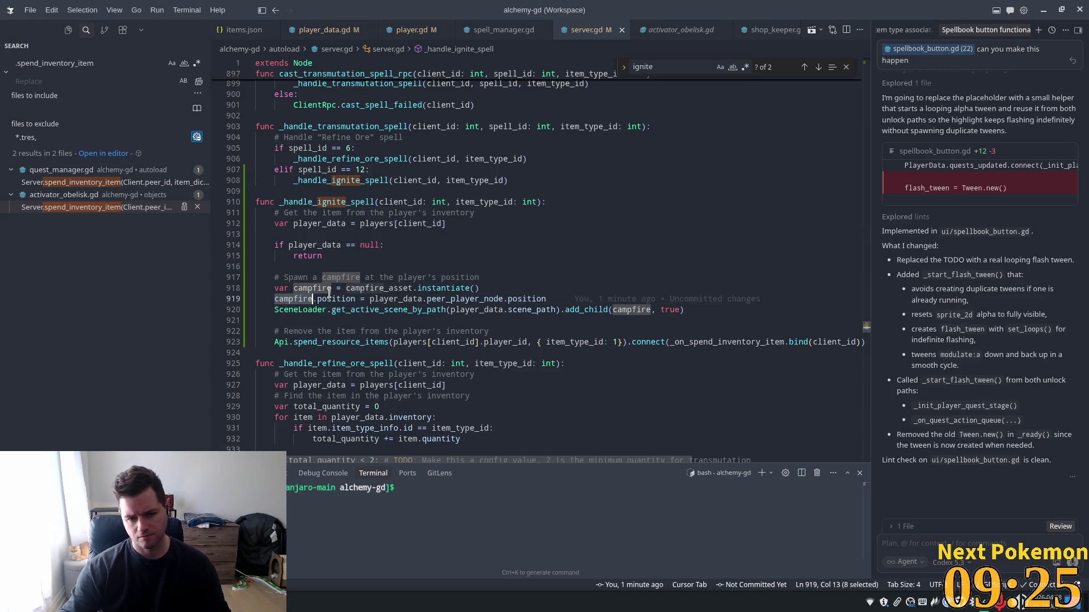
mouse_move(459, 285)
key(alt+Tab)
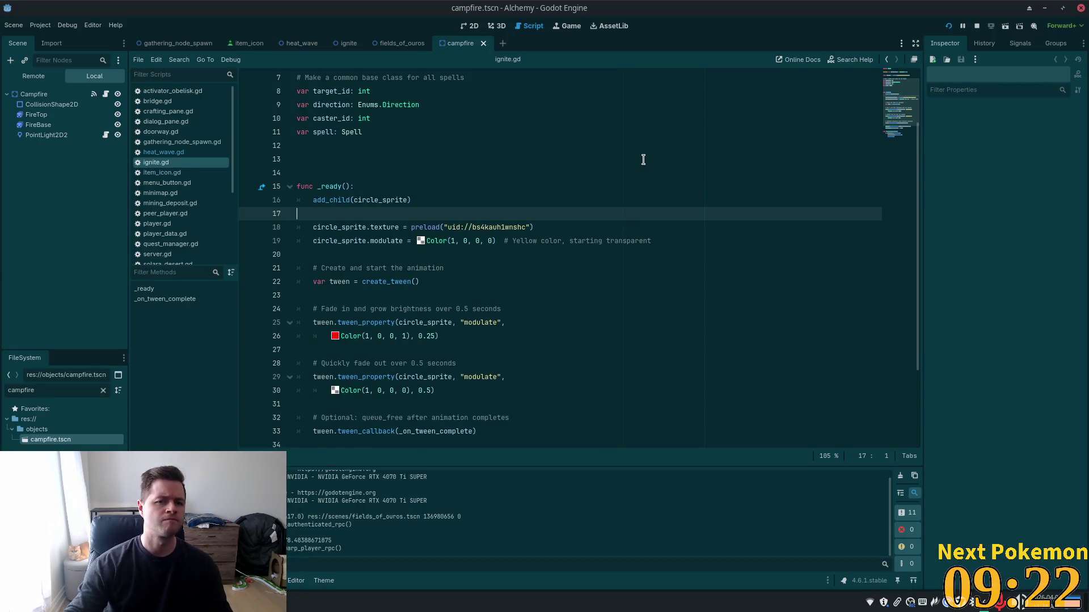
- Open the Campfire node's fire.gd script from the 2D view
click(471, 26)
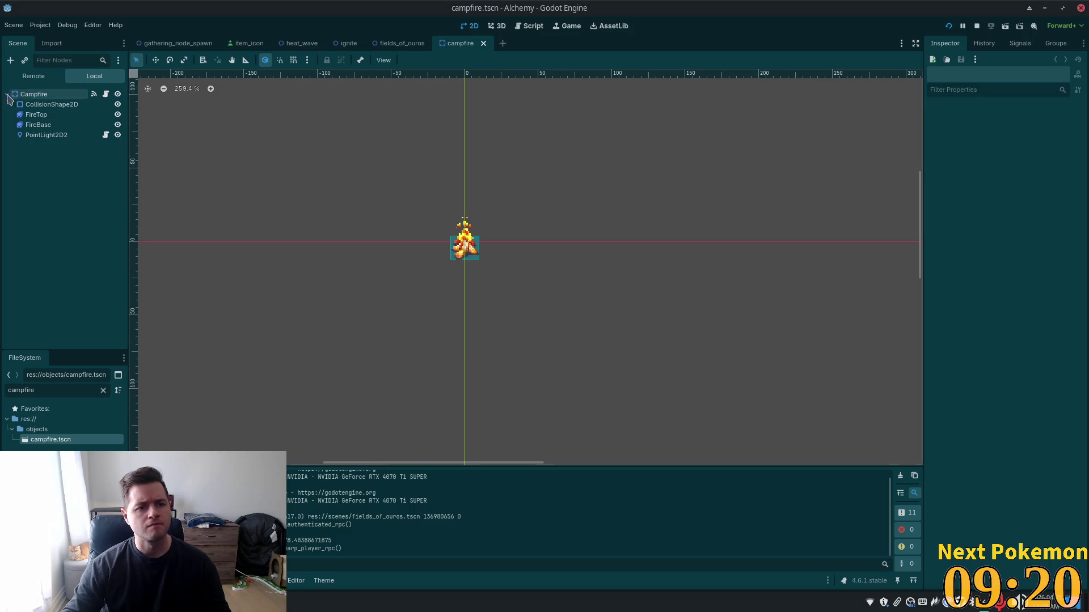
click(51, 94)
click(106, 94)
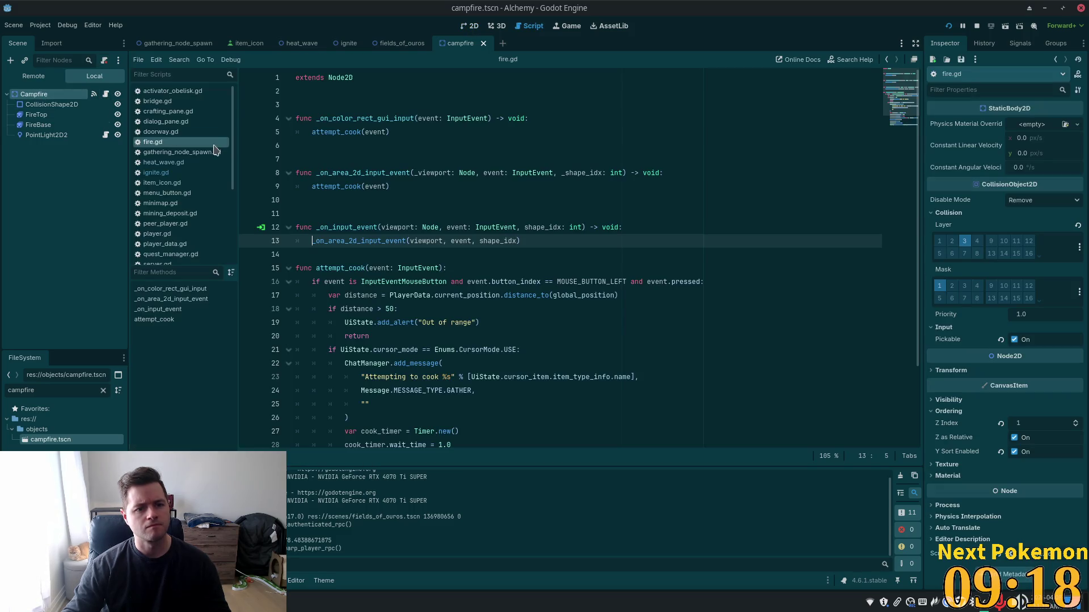
- Tidy the blank lines below extends Node2D to make room for a declaration
click(299, 90)
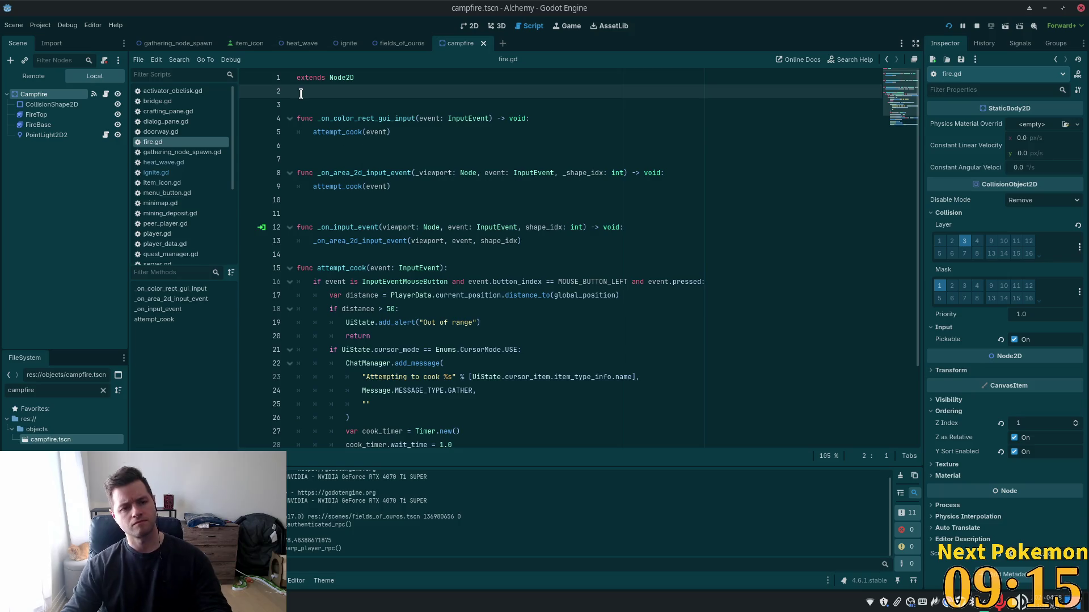
key(Delete)
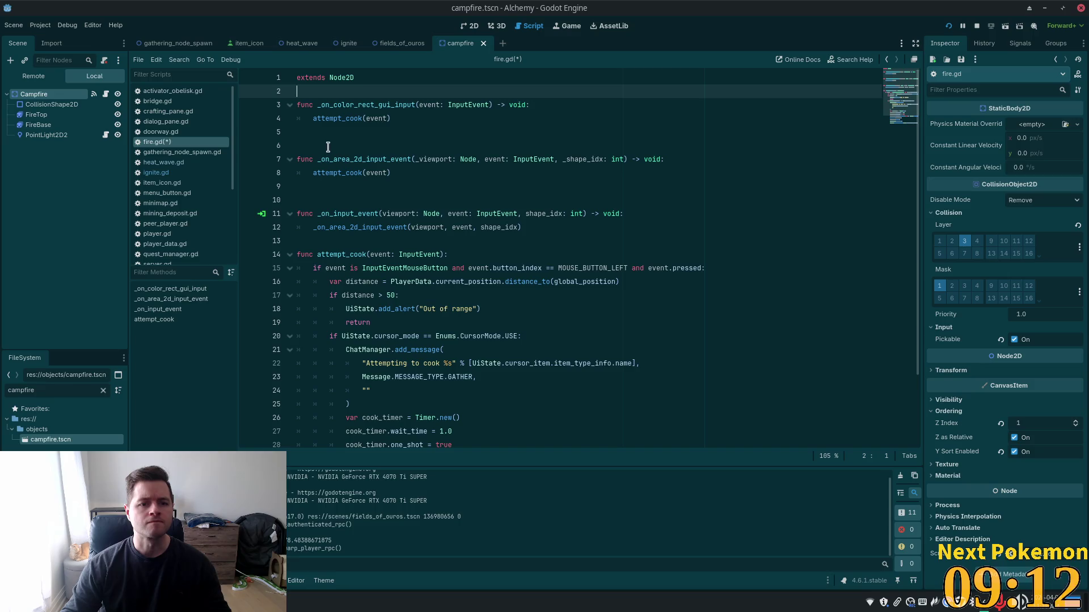
scroll(443, 152, down, 2)
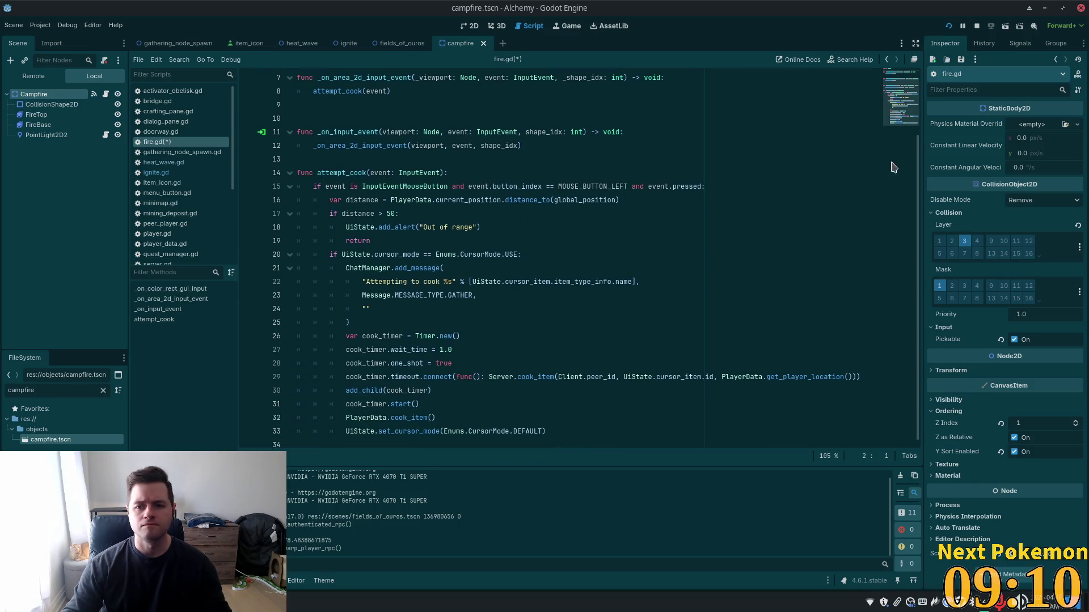
scroll(507, 113, up, 2)
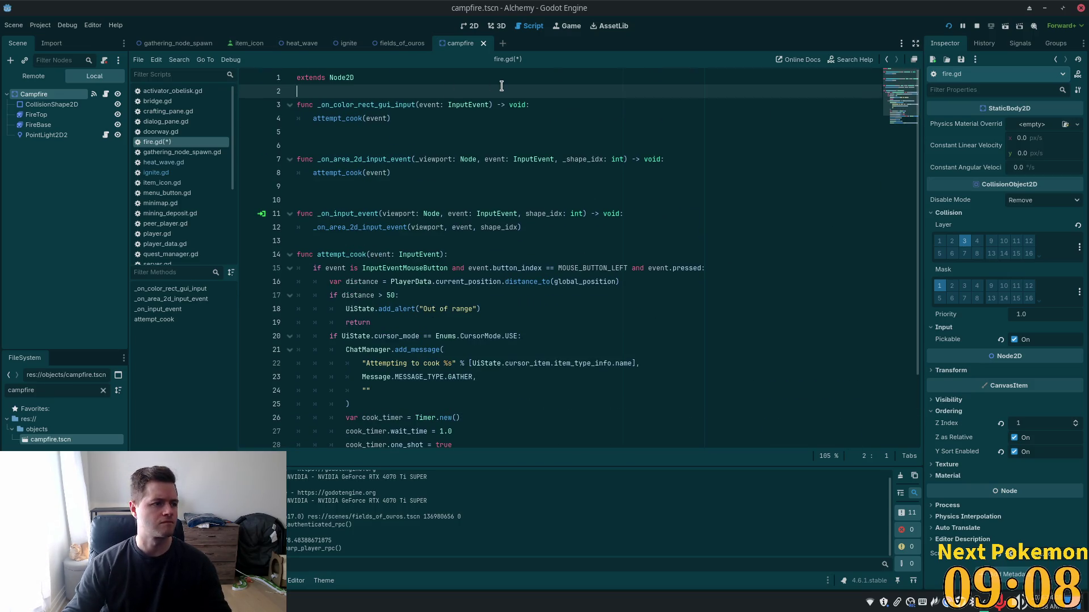
key(Return)
key(Return)
key(Up)
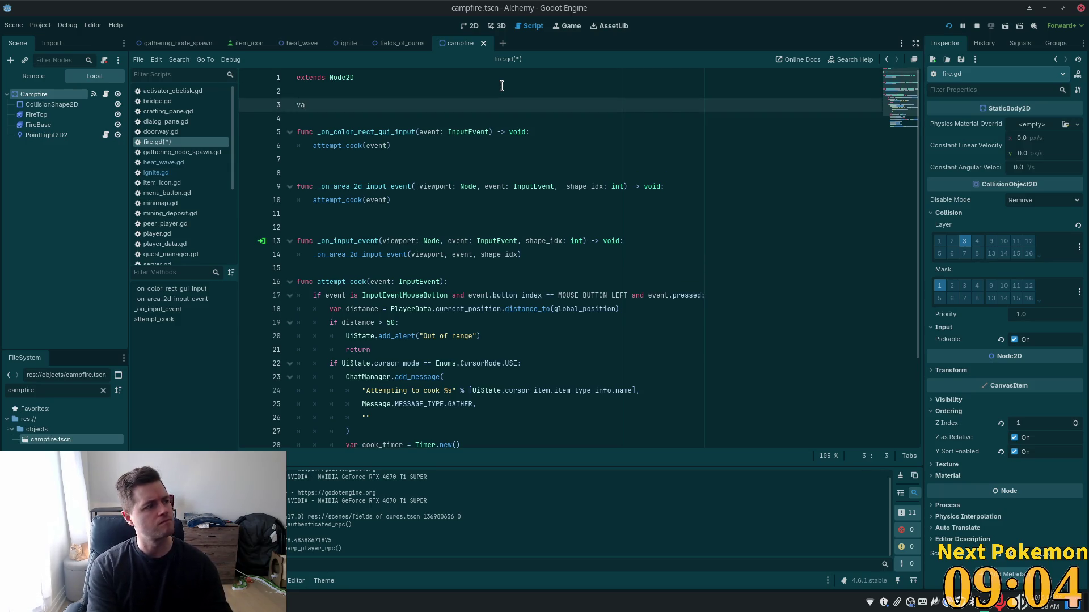
key(BackSpace)
key(BackSpace)
text(NST)
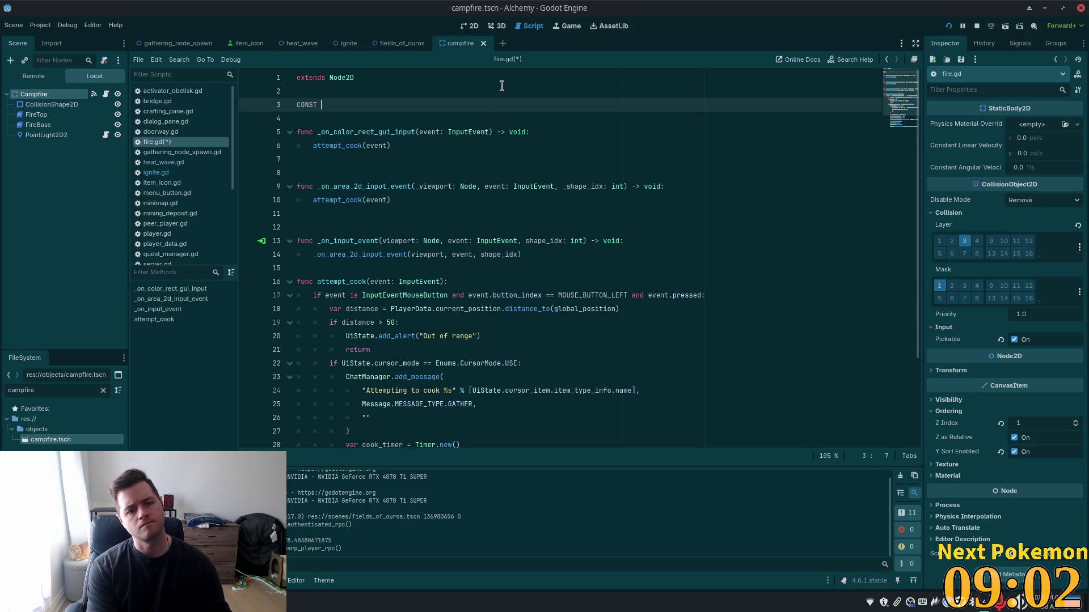
key(BackSpace)
key(BackSpace)
key(BackSpace)
text(va)
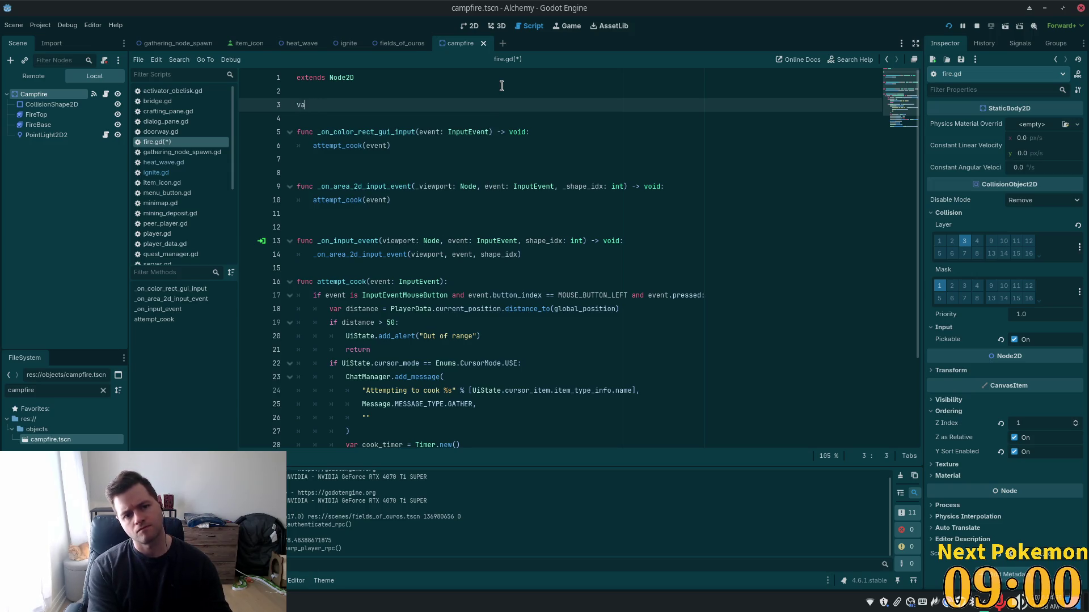
text(r exp)
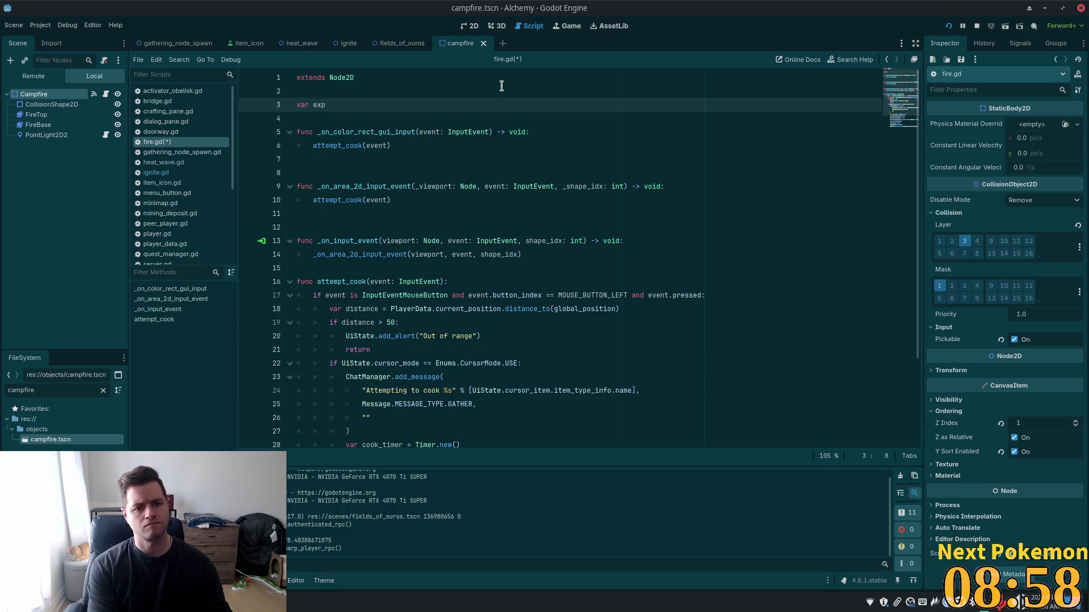
key(BackSpace)
key(BackSpace)
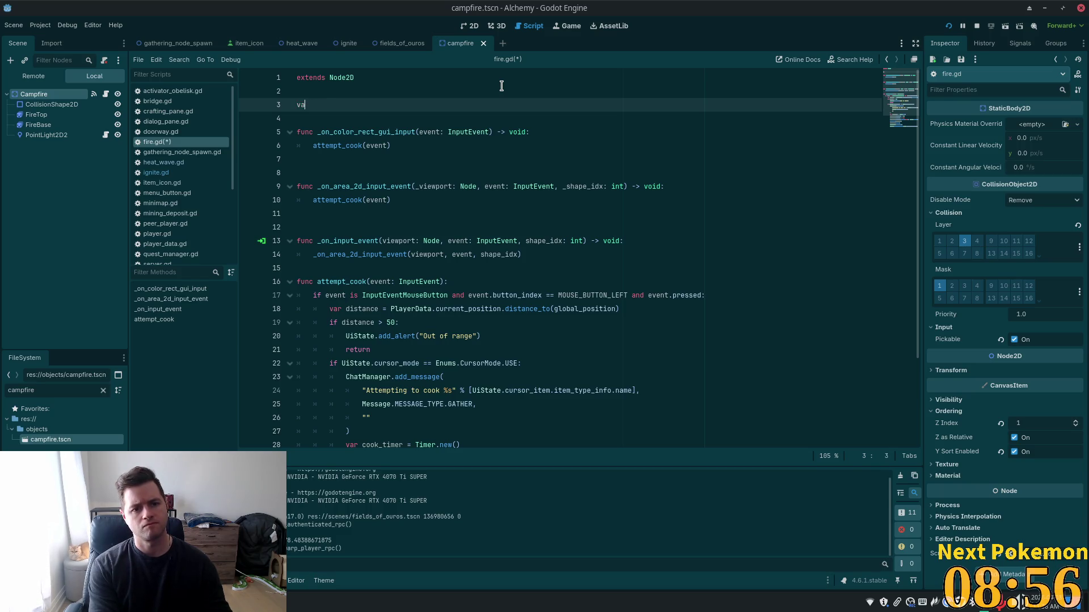
key(BackSpace)
key(BackSpace)
text(export)
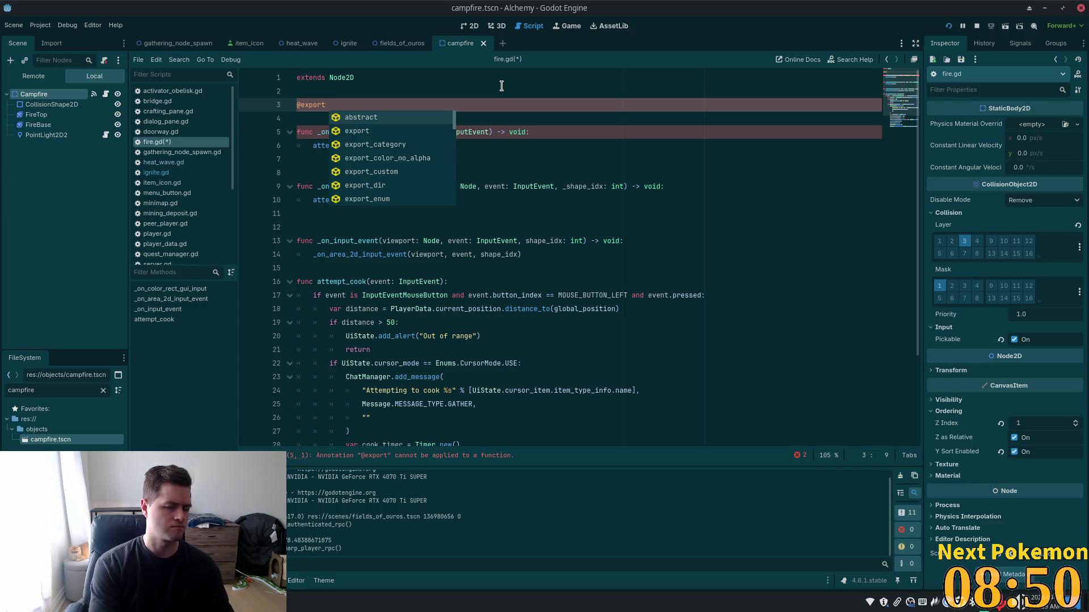
text(var life)
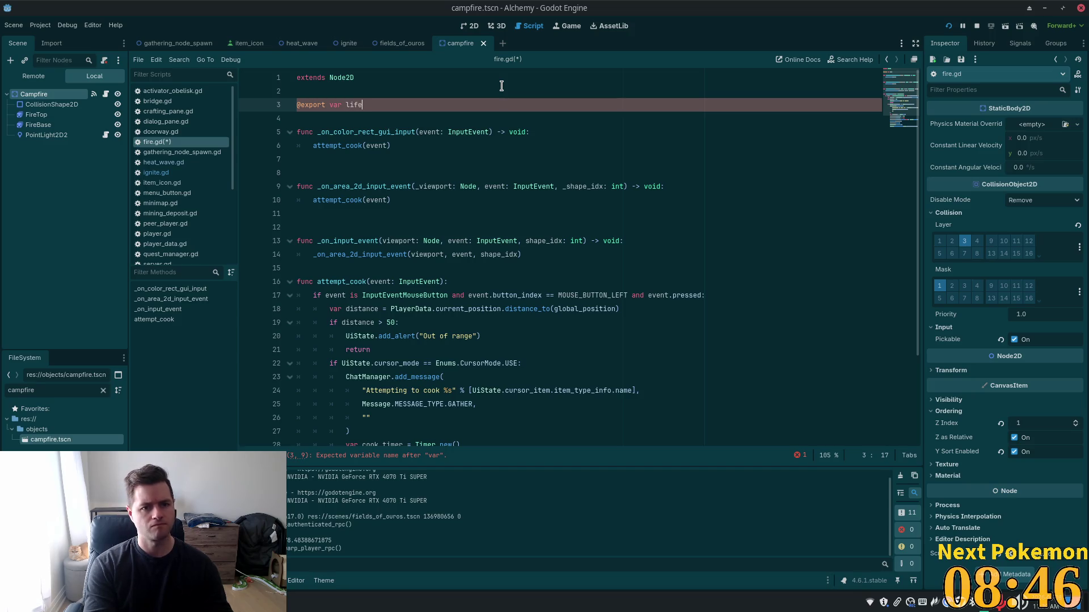
text(span:)
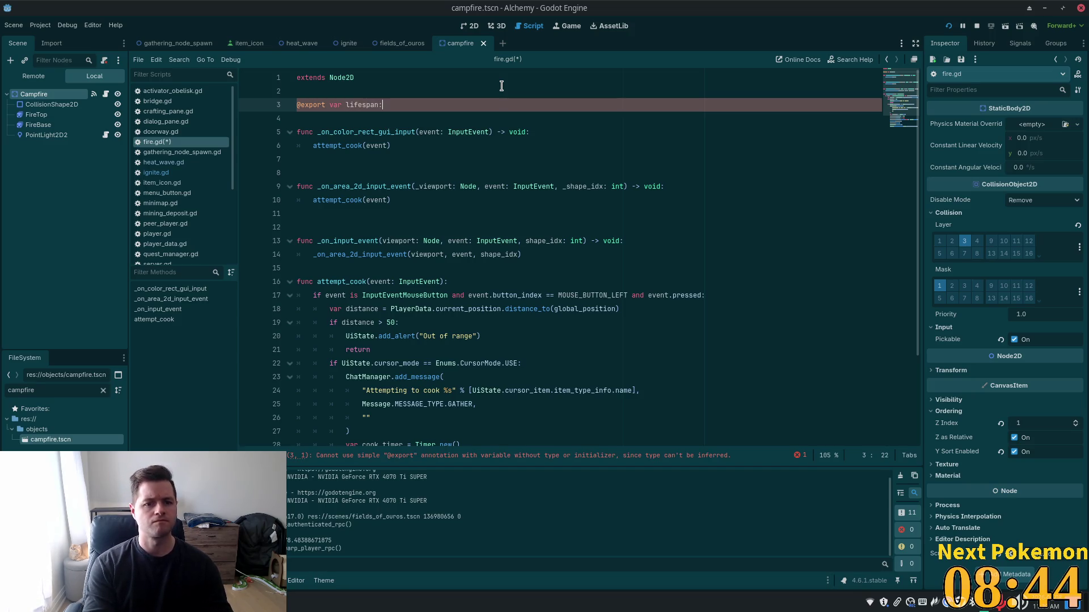
text( int =)
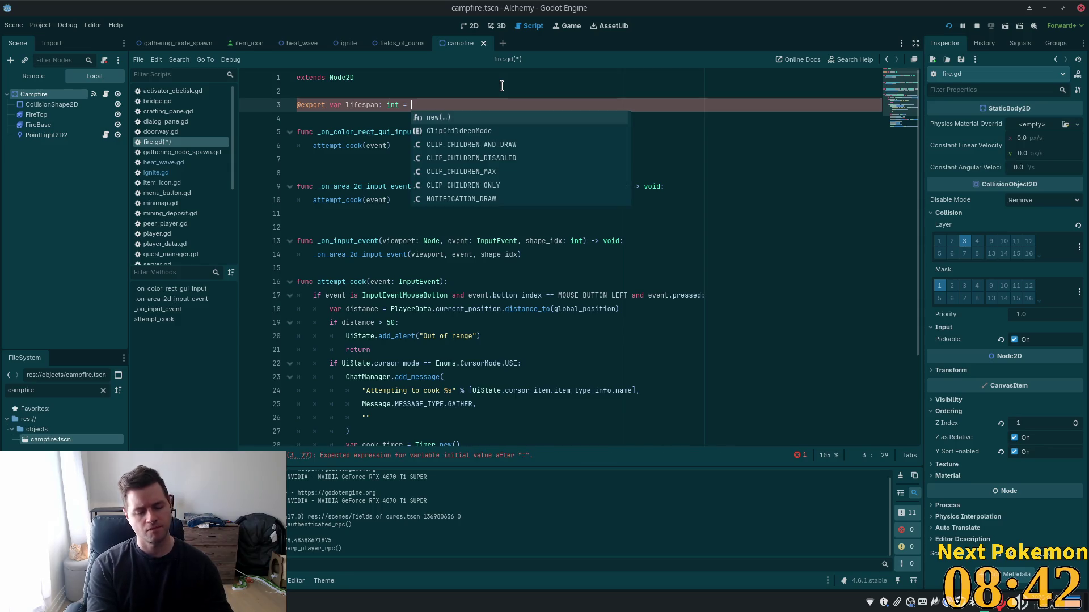
- Change lifespan's type to float, drop the trial 20/5.0 defaults, and save
key(BackSpace)
key(BackSpace)
key(BackSpace)
key(BackSpace)
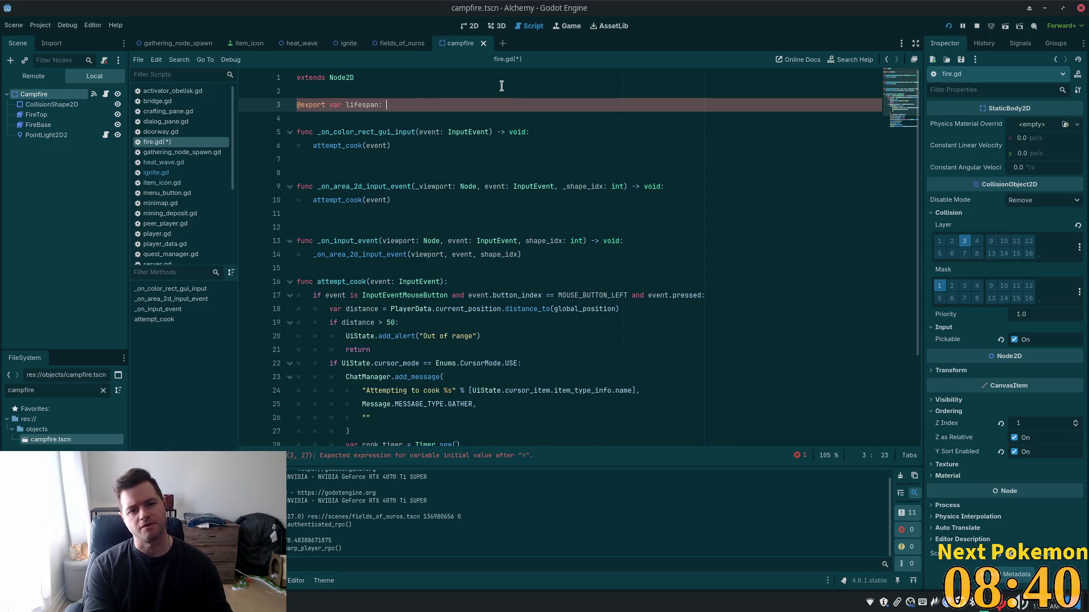
text(float)
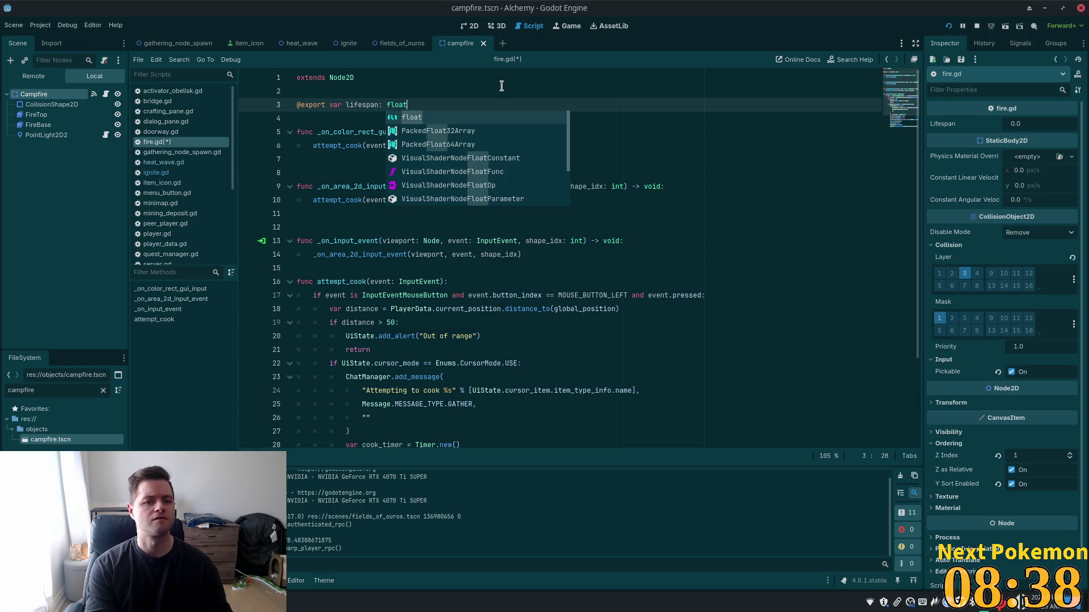
text( = )
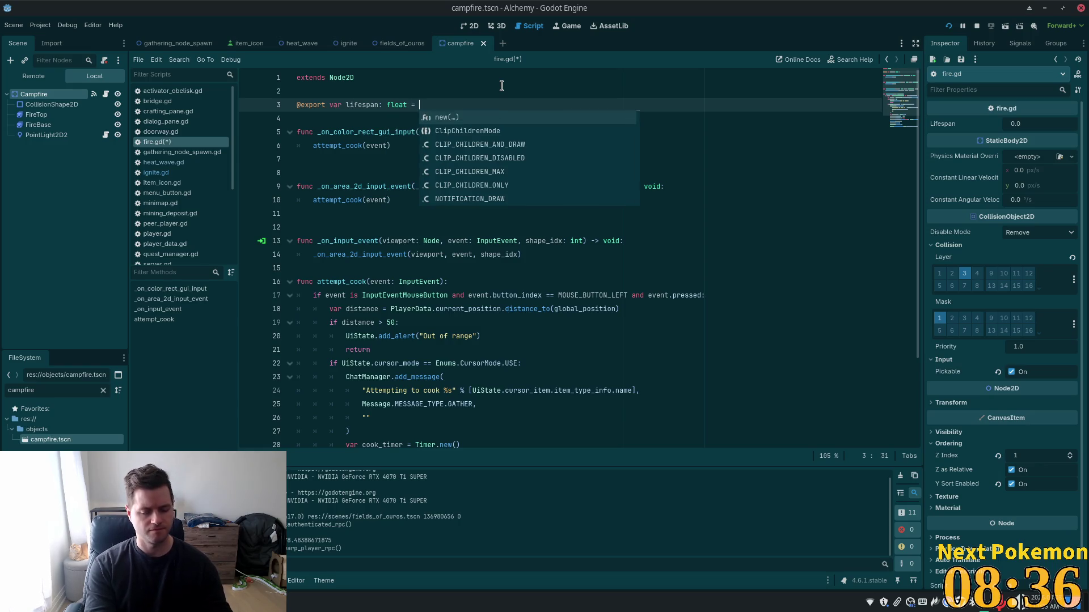
text(20)
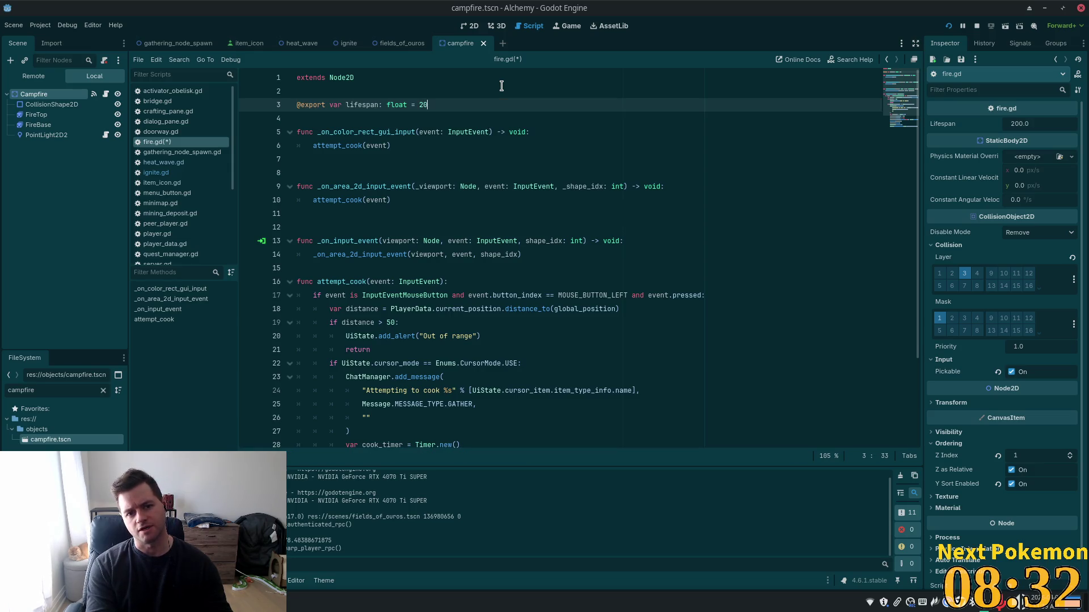
key(BackSpace)
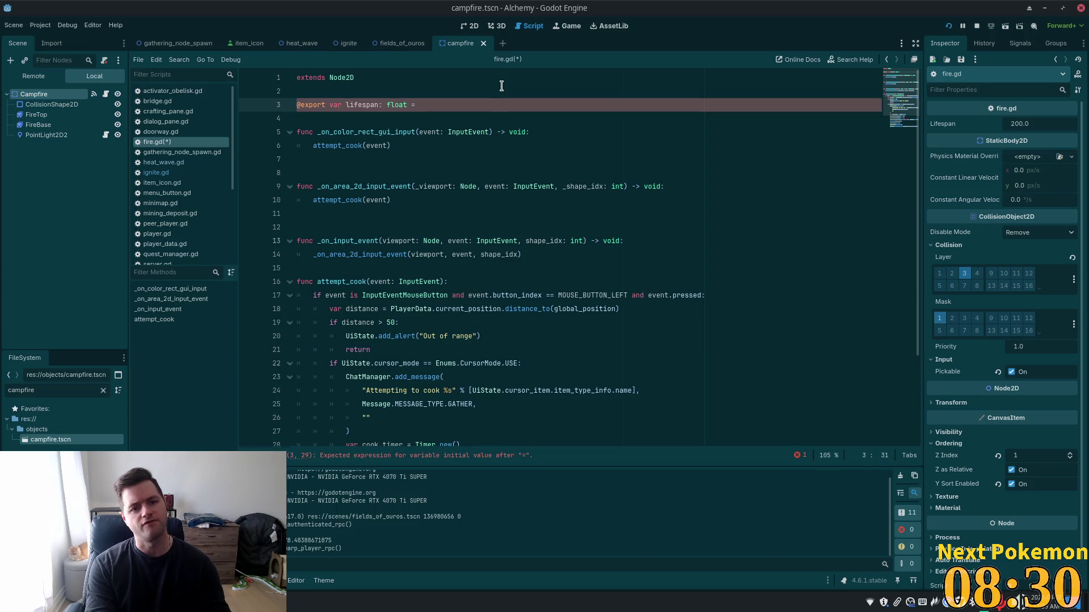
text(5.0)
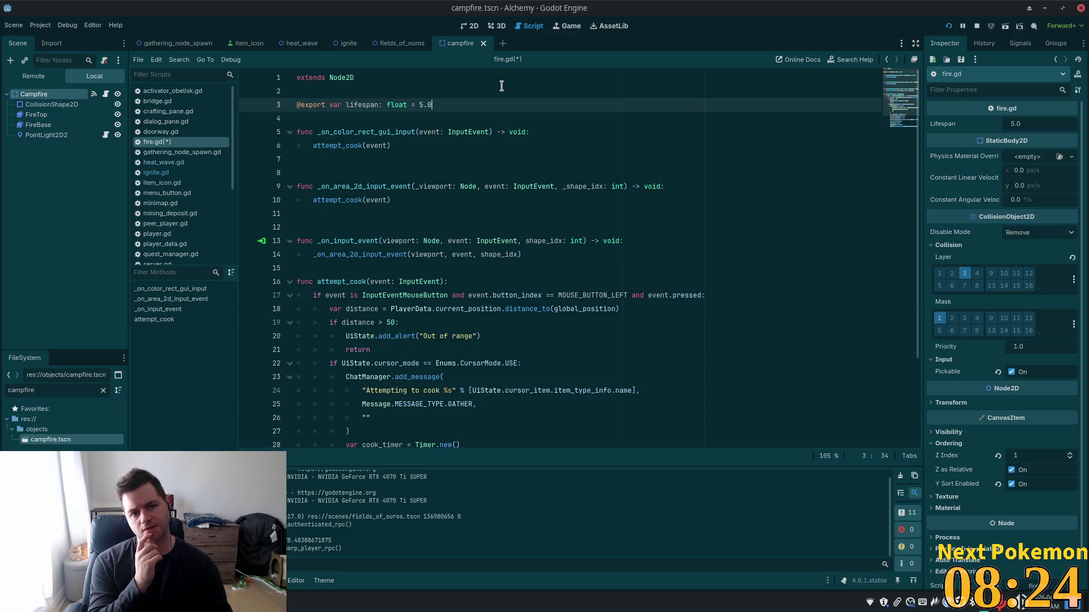
key(BackSpace)
key(BackSpace)
key(BackSpace)
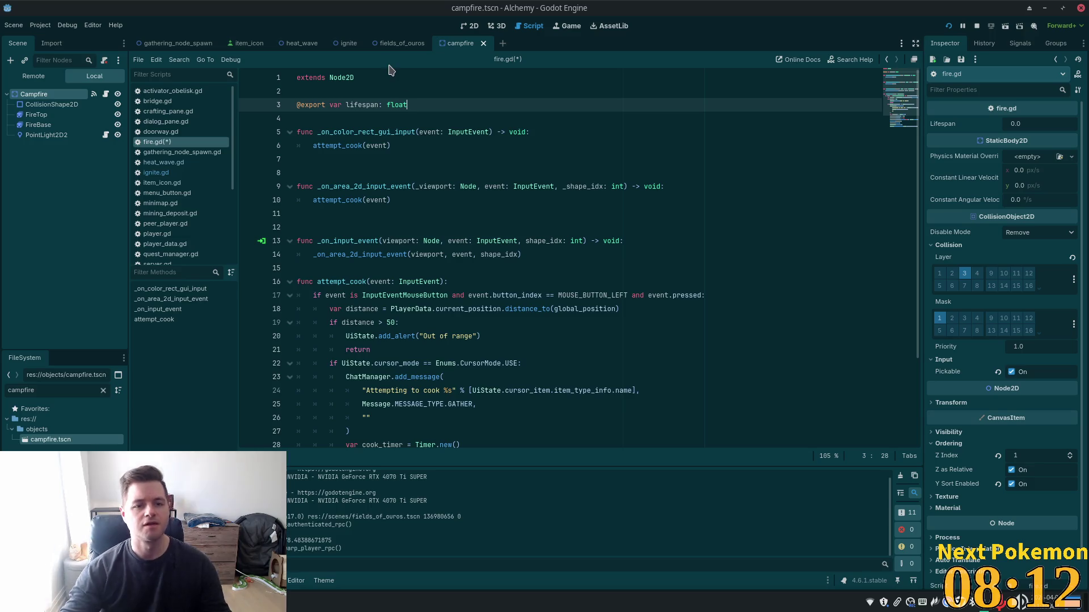
key(Return)
key(Return)
key(ctrl+s)
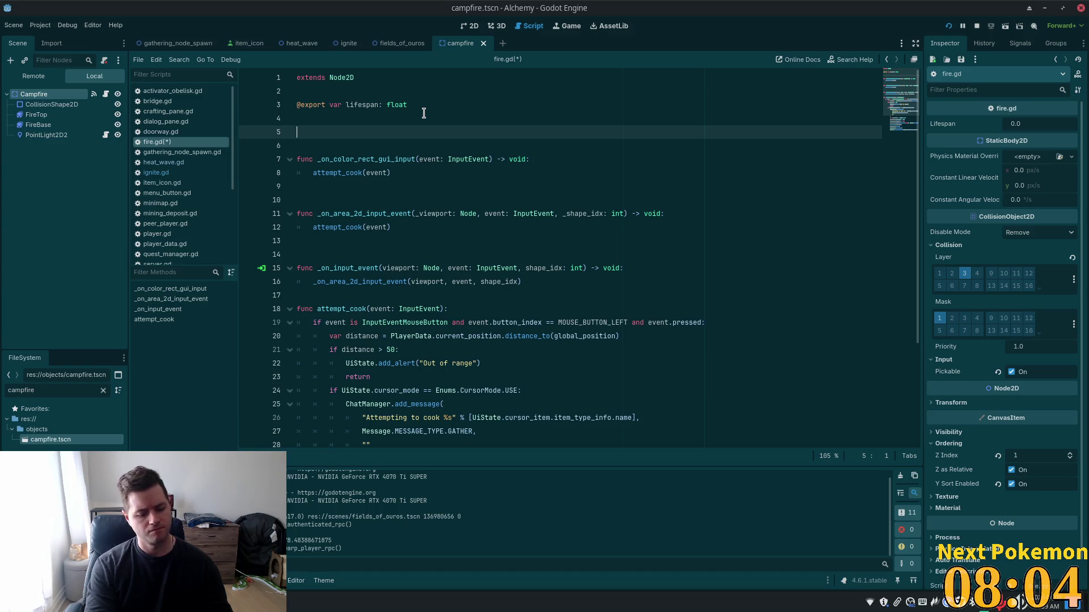
- Add func _ready() -> void: starting with if multiplayer.is_server()
text(func _)
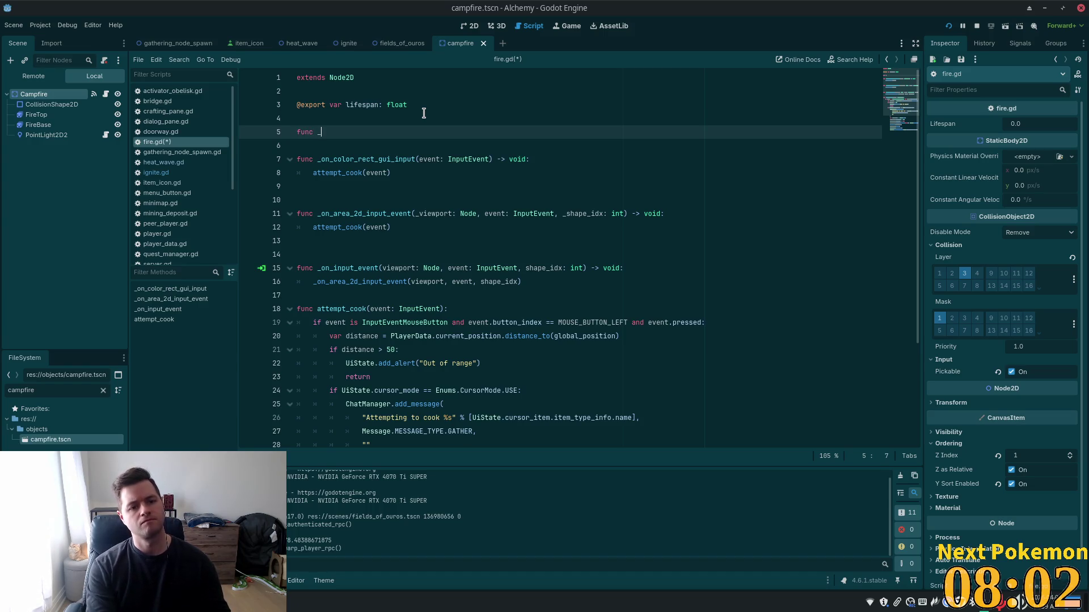
text(rea)
key(Return)
key(Return)
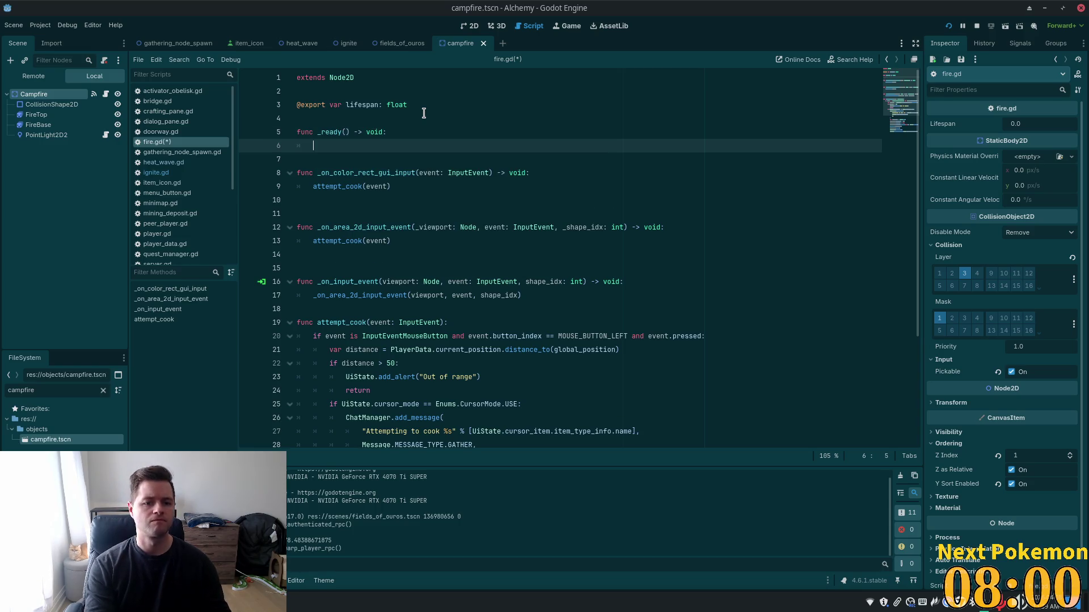
text(if)
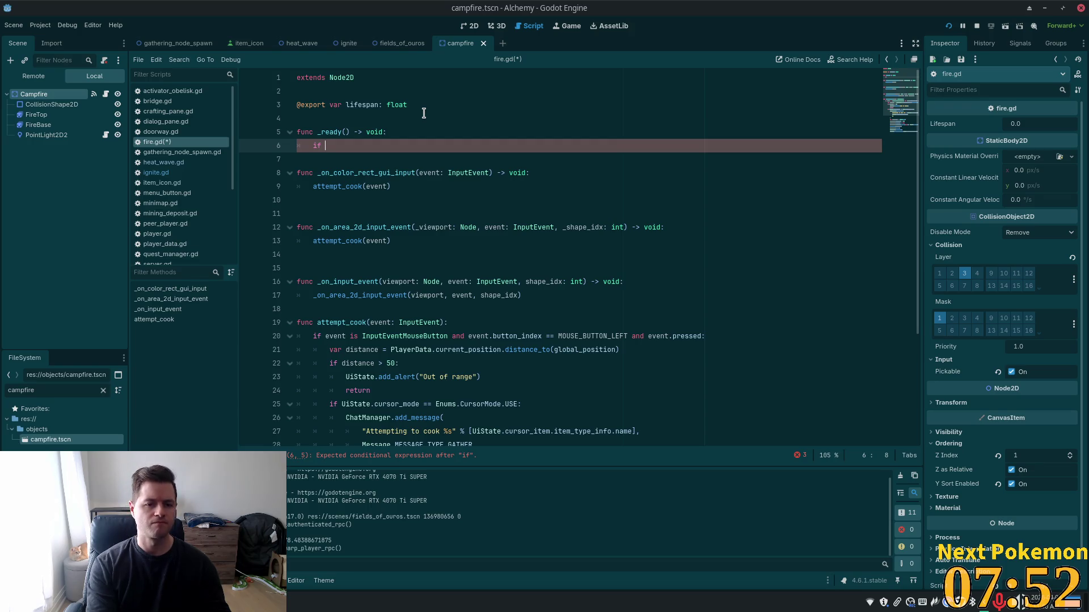
text(!)
key(BackSpace)
text(multiplay)
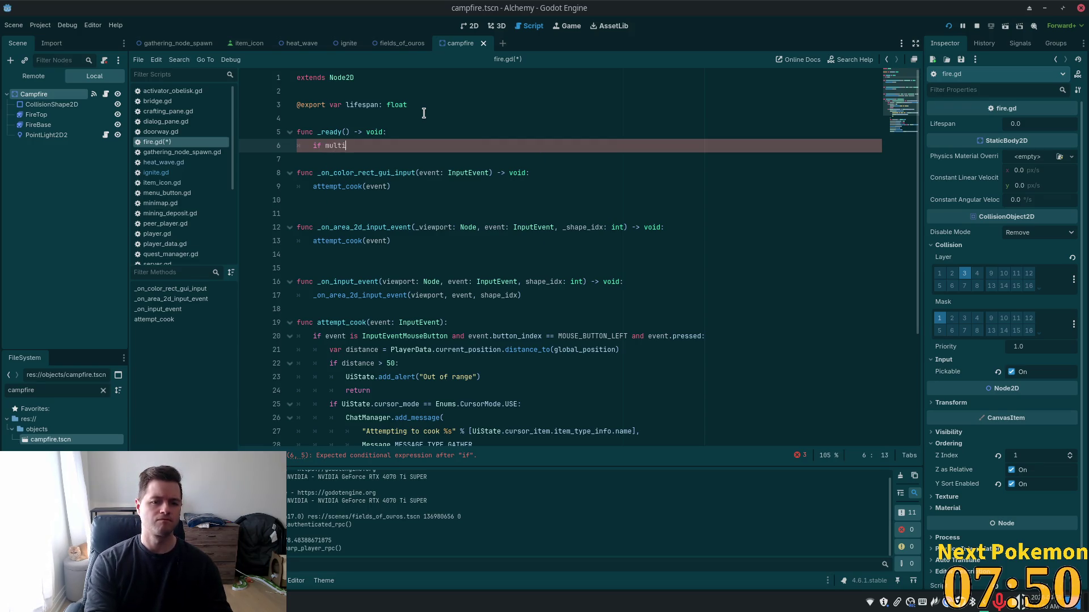
key(Return)
text(.is_s)
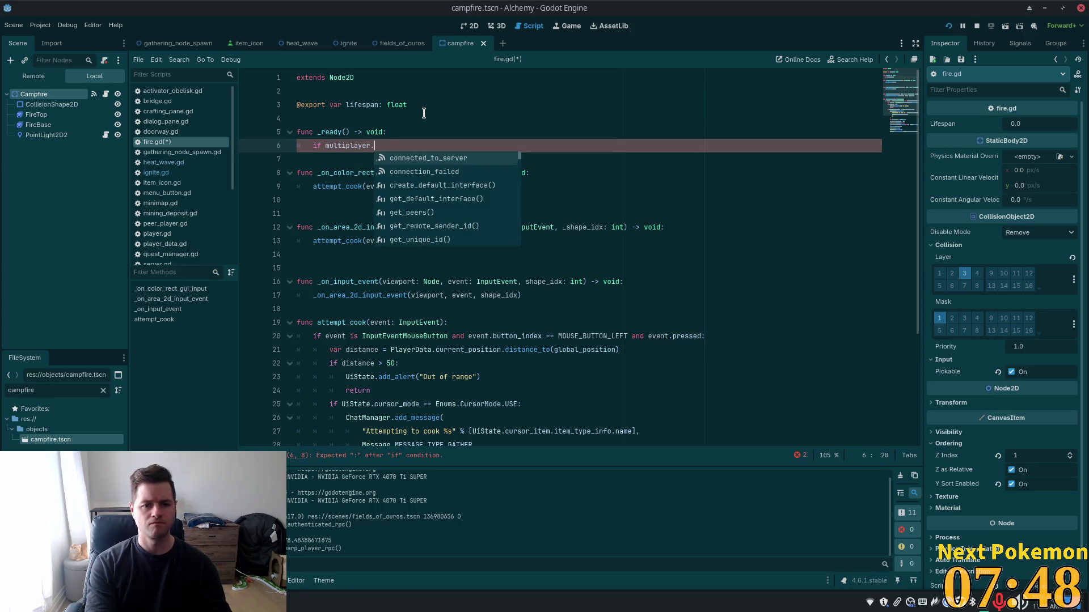
key(Return)
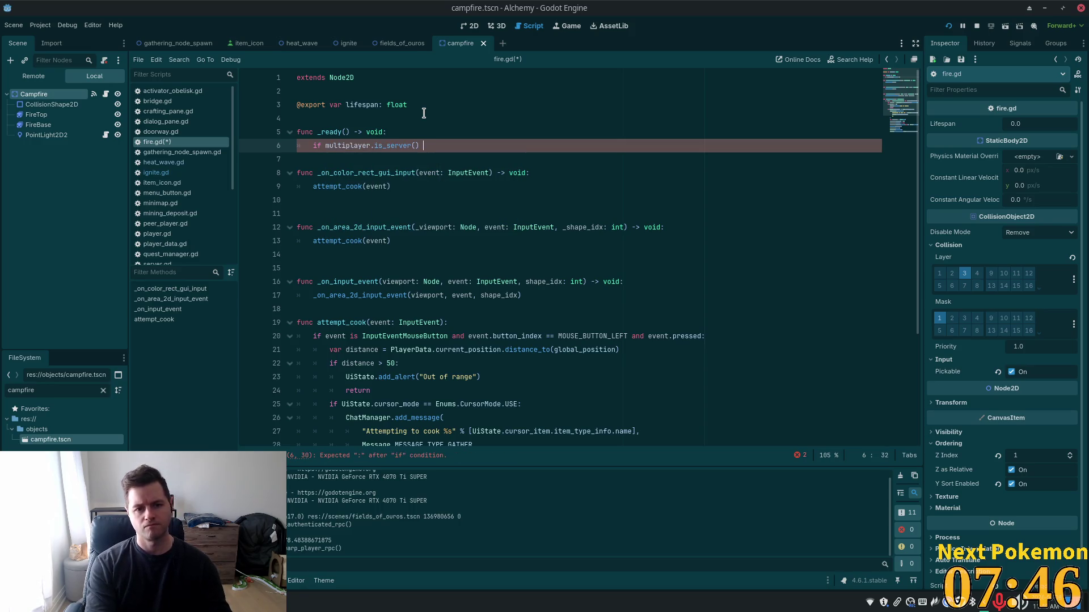
- Extend the condition with and lifespan != 0.0: and save fire.gd
text(and )
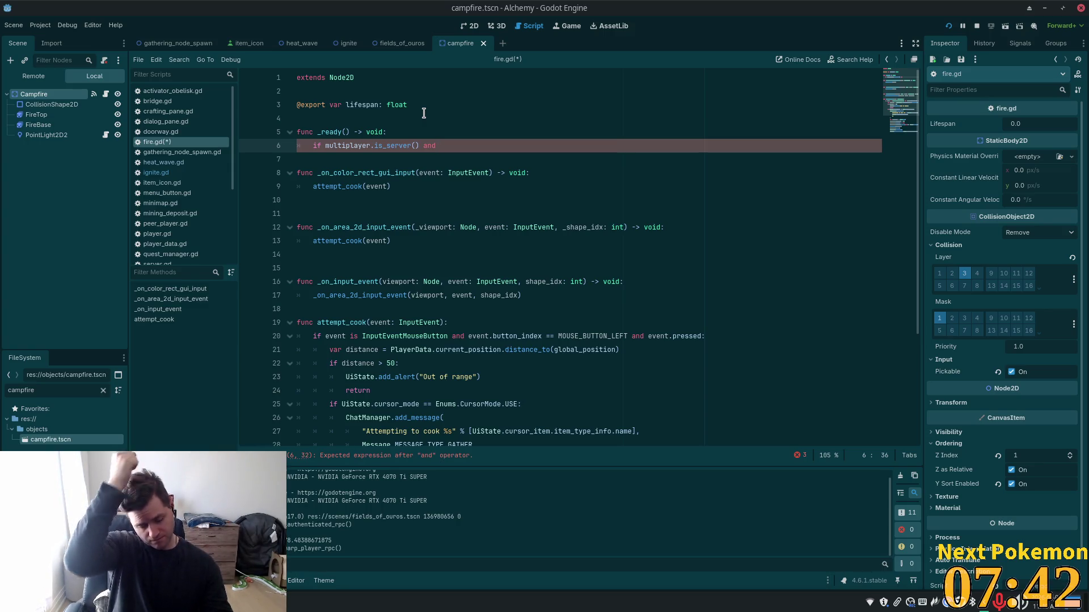
text(life)
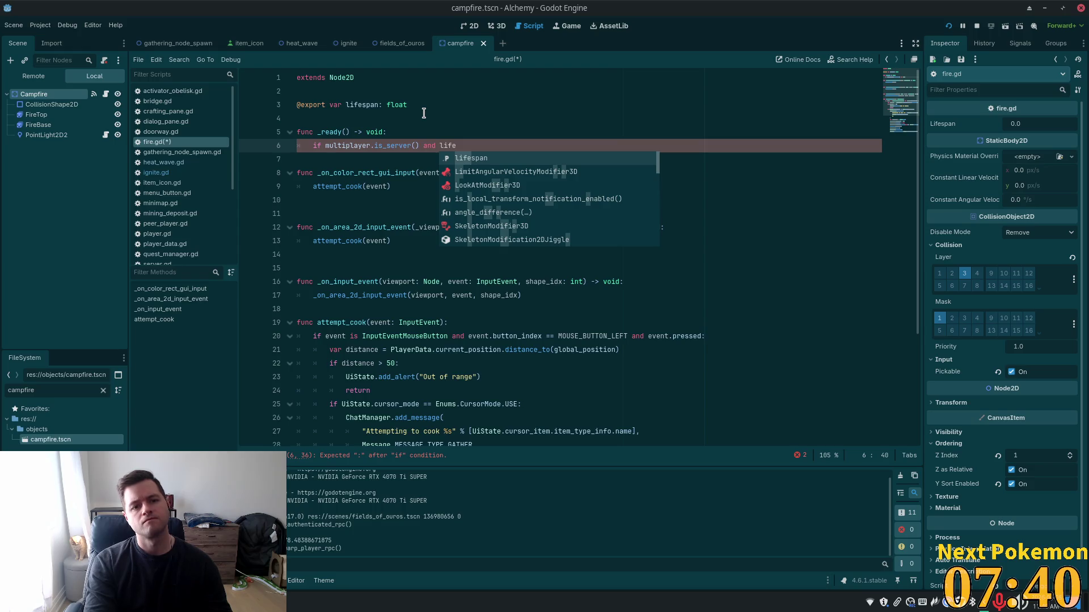
key(Return)
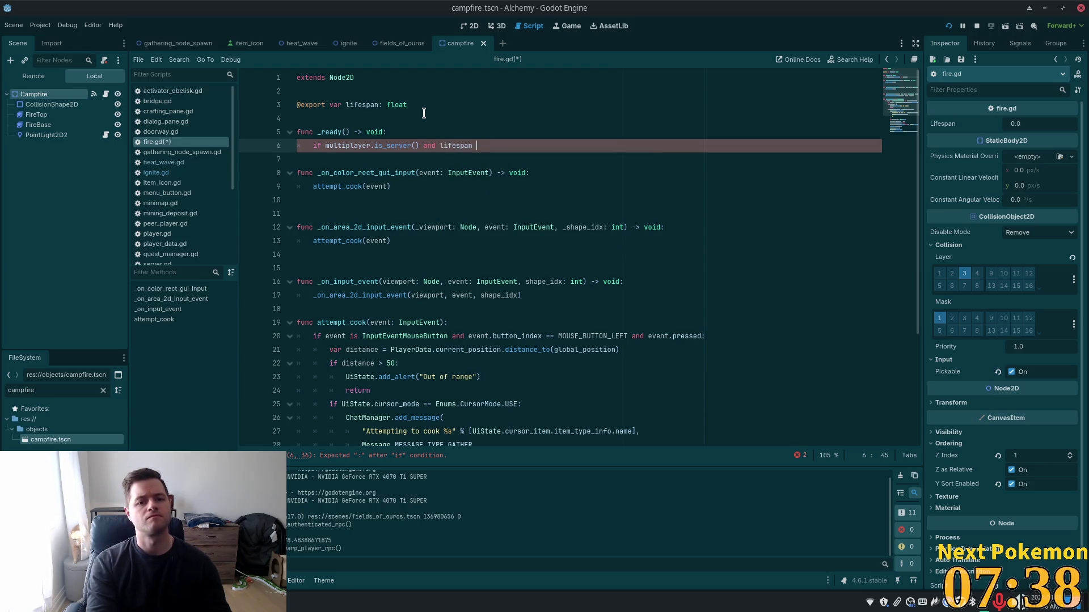
text(!= )
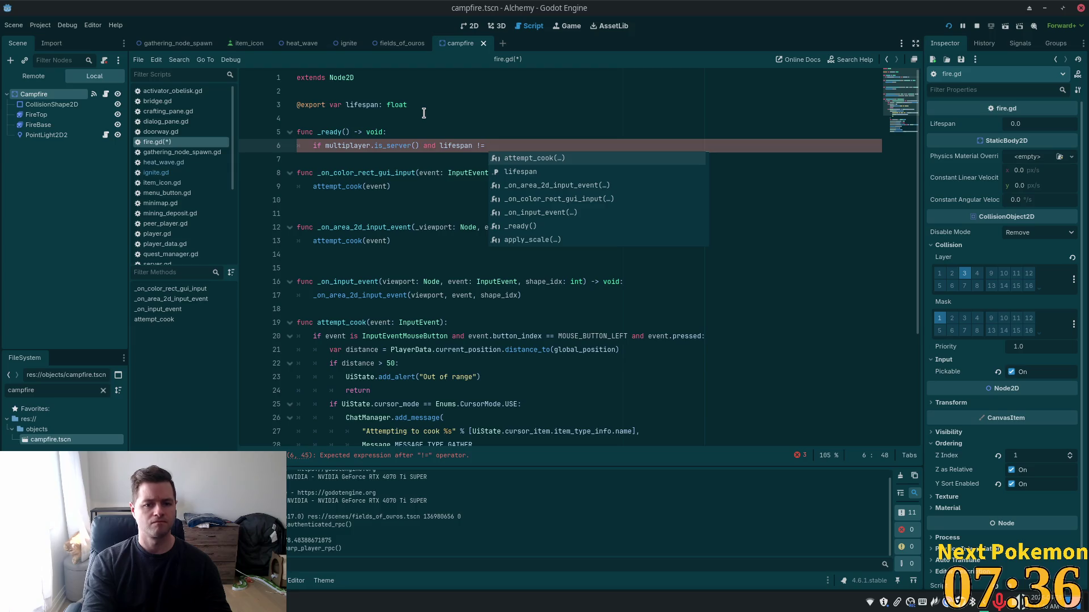
text(0.0)
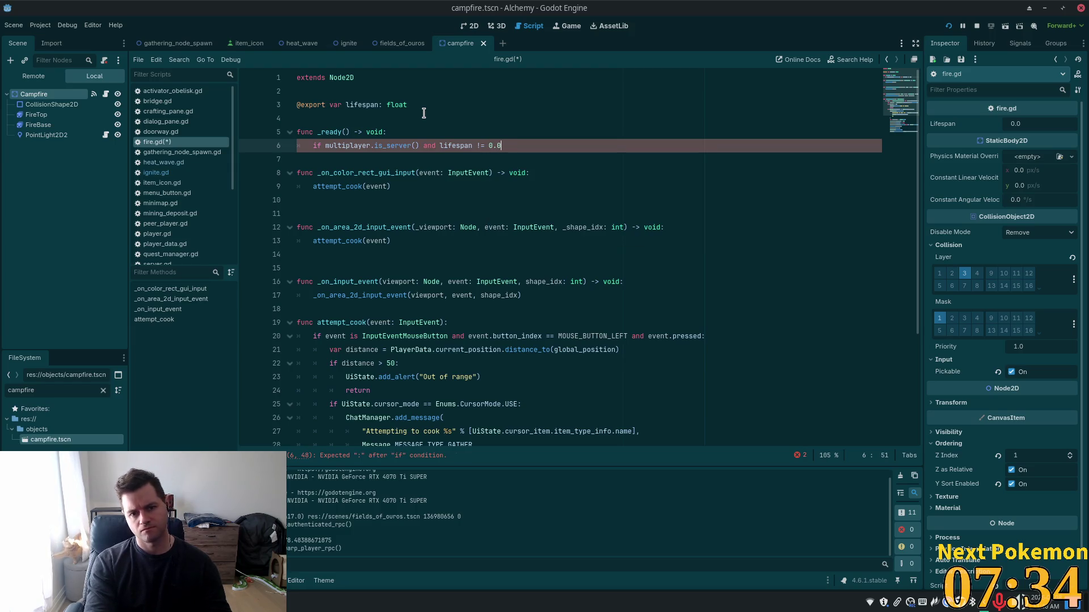
text(:)
key(Return)
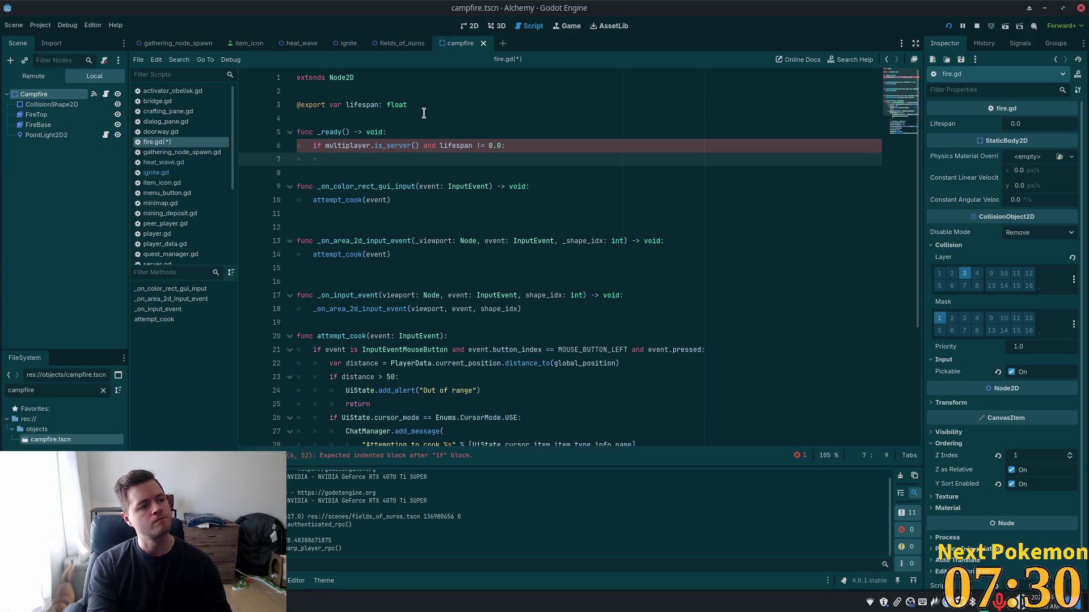
key(ctrl+s)
- Open campfire.tscn in Cursor through the quick file search
key(alt+Tab)
key(ctrl+p)
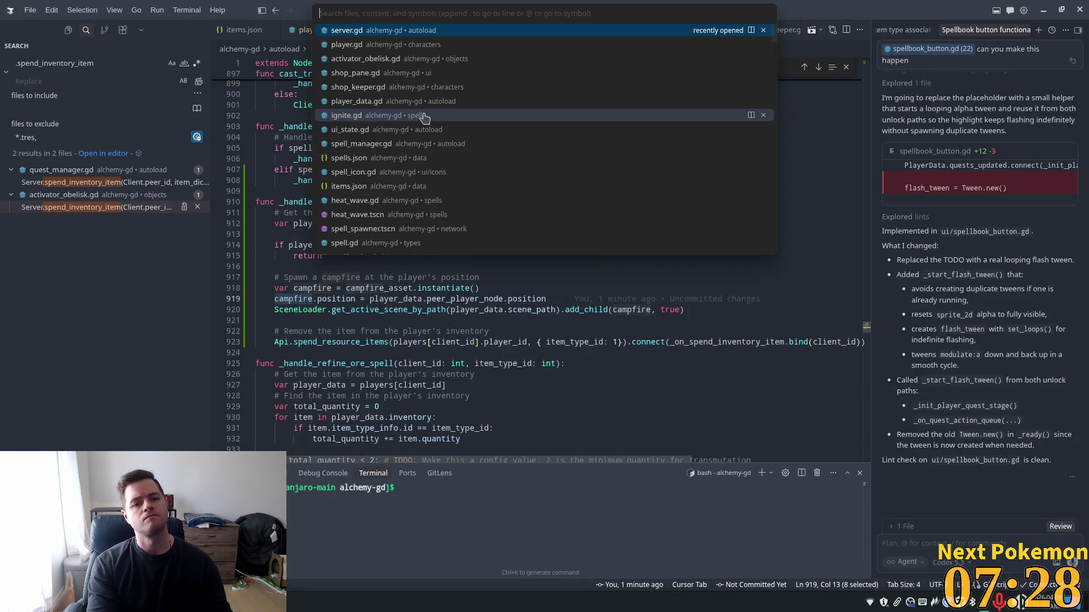
text(campi)
key(Return)
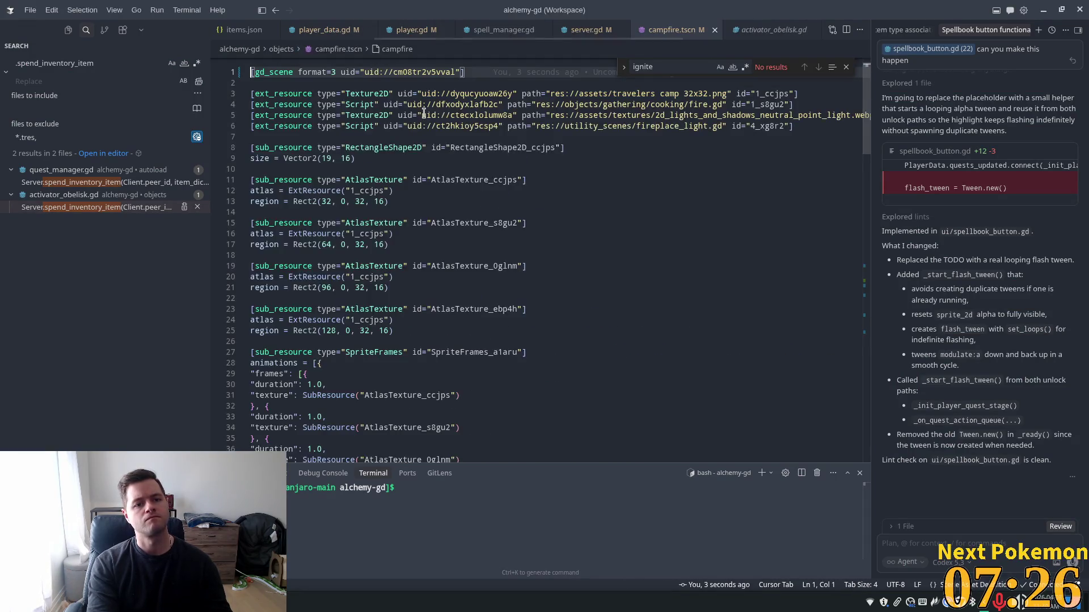
- Search 'campfire' again, check Godot, and start another quick file search
key(ctrl+p)
text(cam)
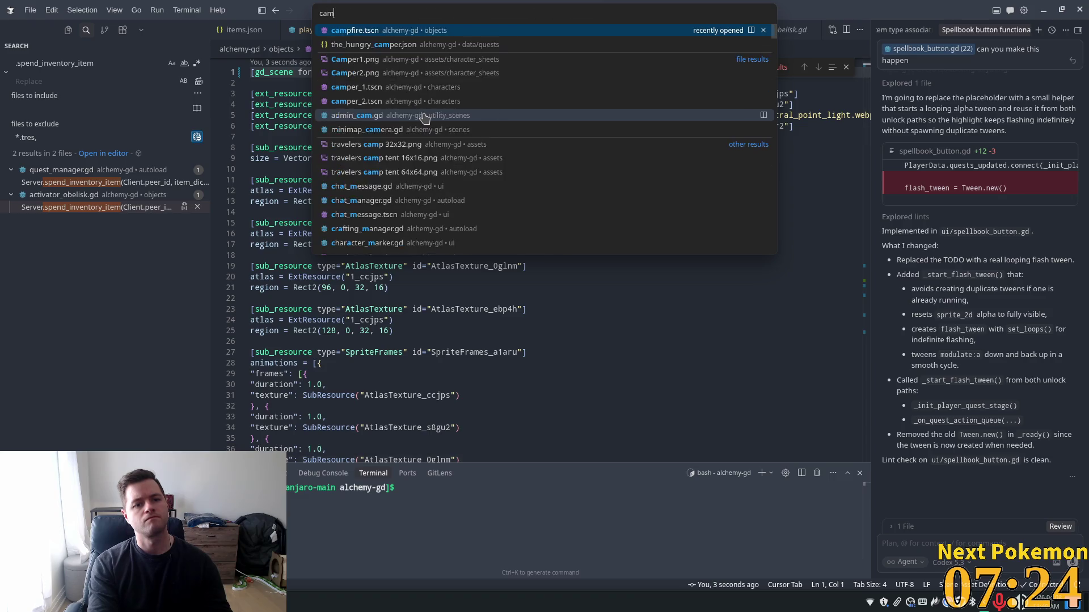
text(pfire)
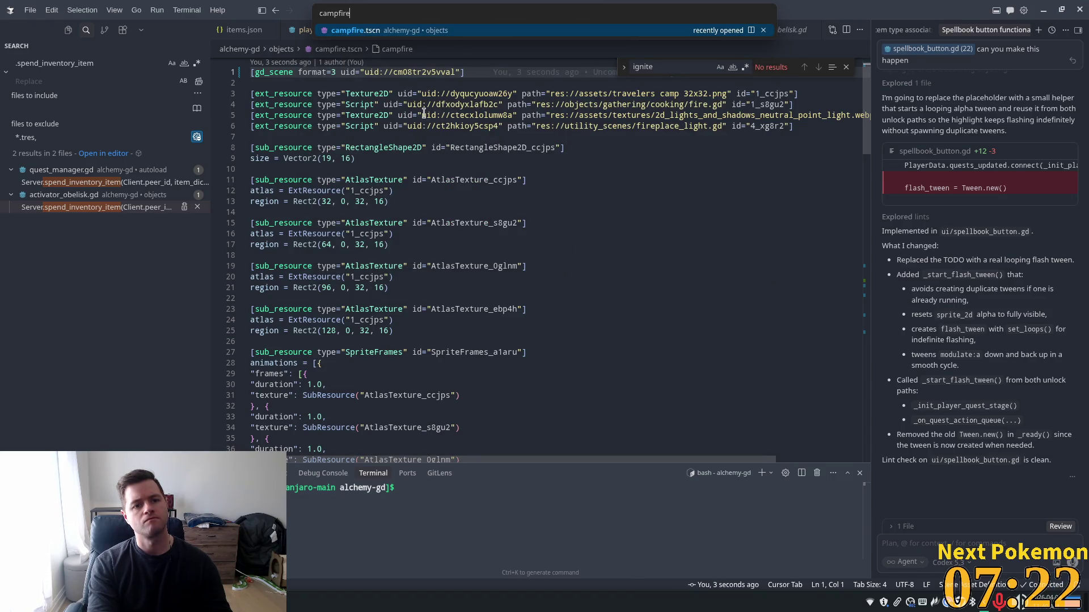
key(alt+Tab)
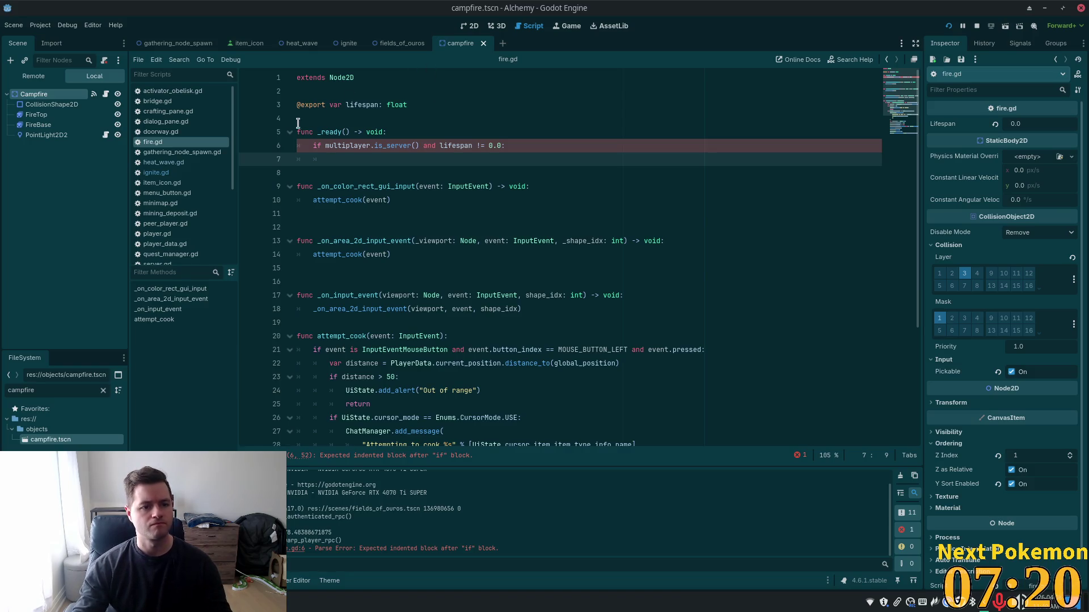
key(alt+Tab)
key(ctrl+p)
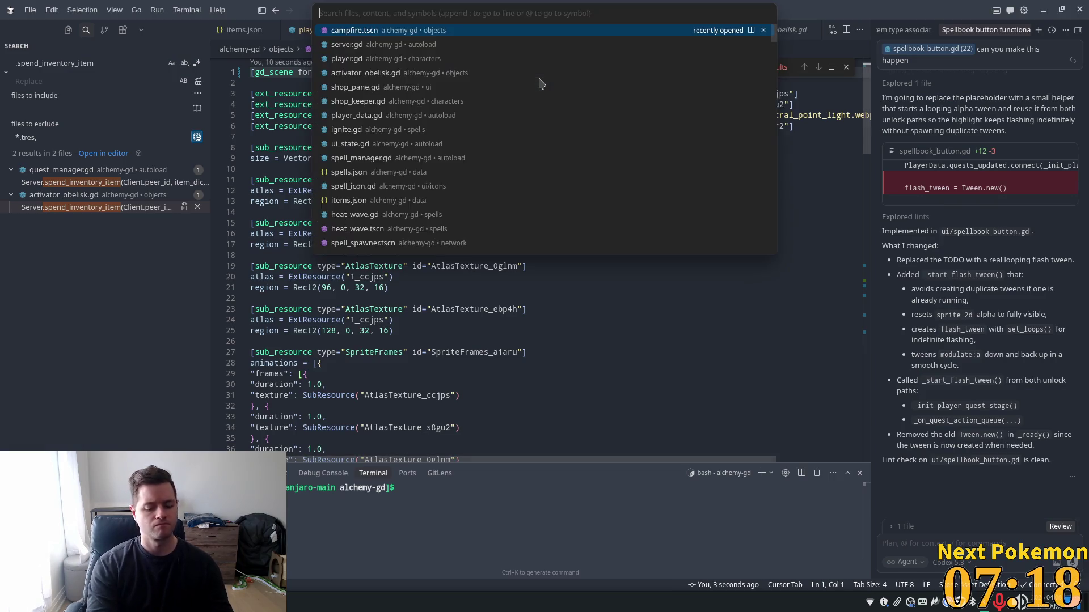
- Open fire.gd and accept Cursor's suggestions creating a one-shot lifespan Timer inside the server check
text(fire.g)
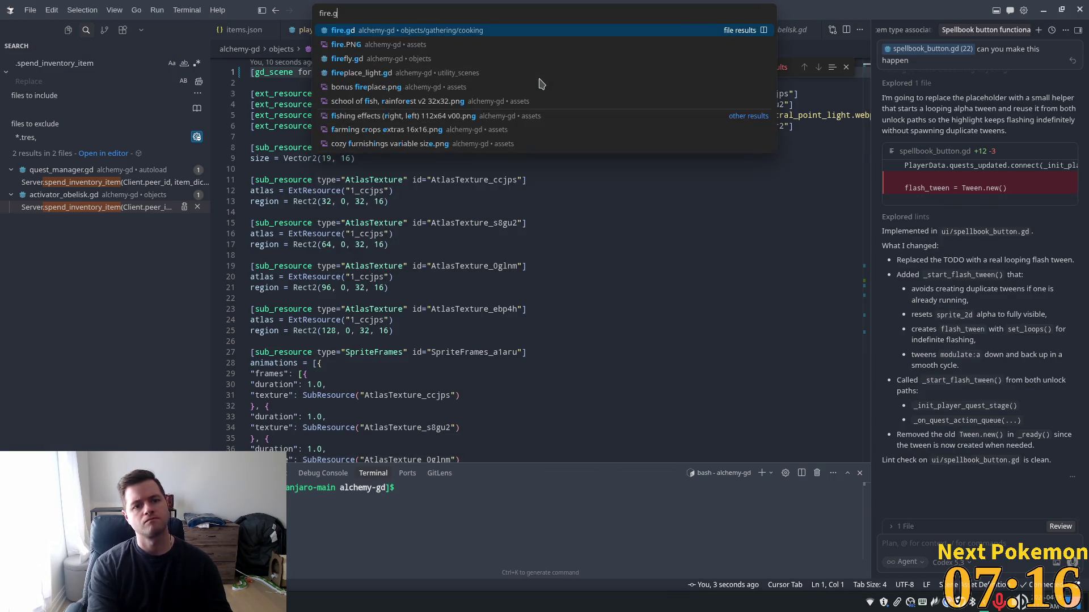
key(Return)
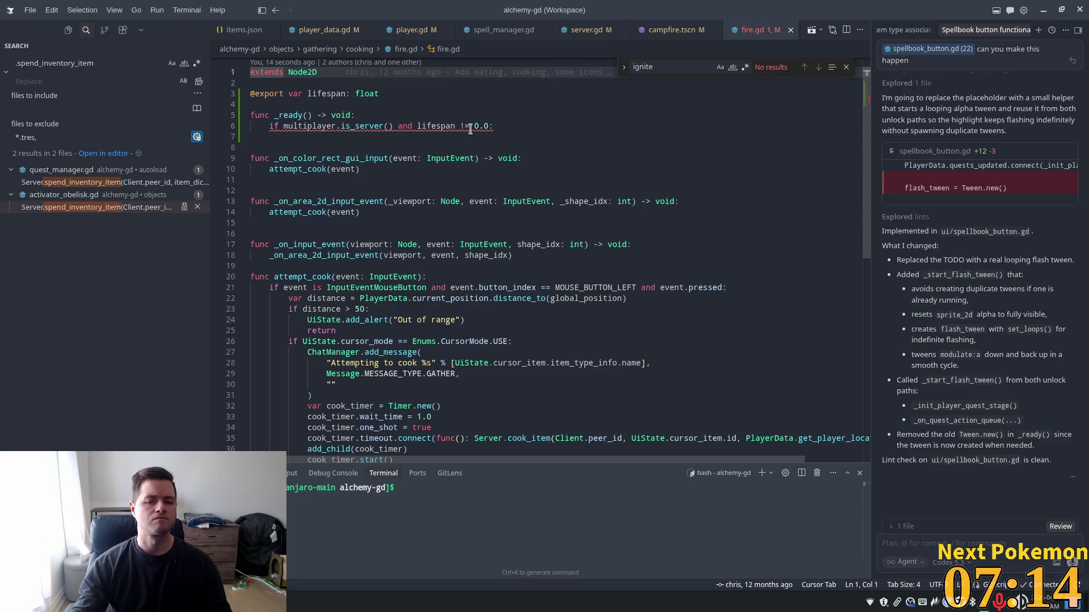
click(470, 136)
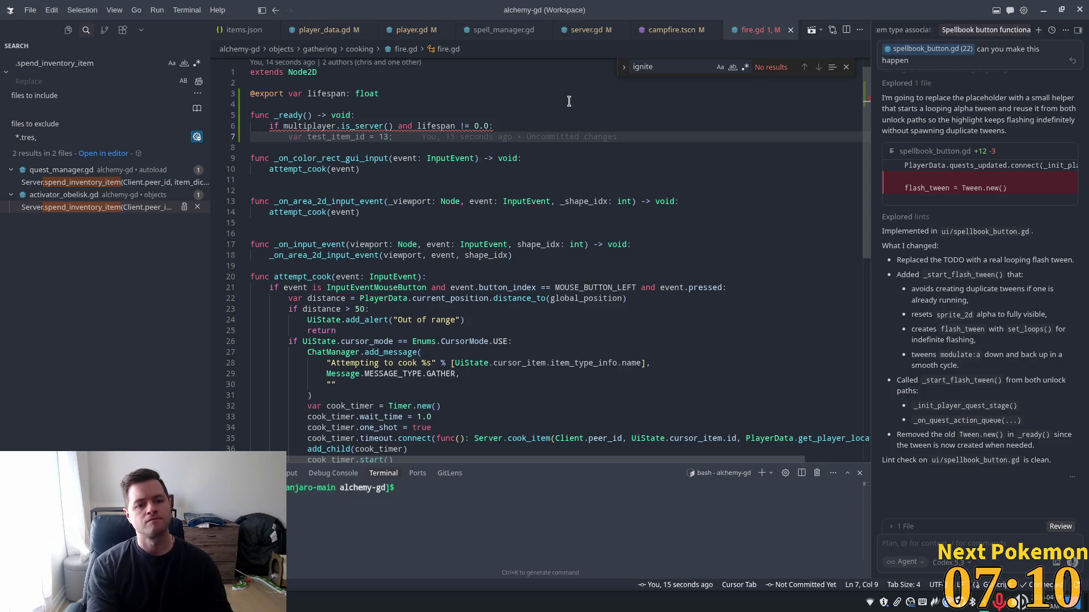
key(BackSpace)
text(v)
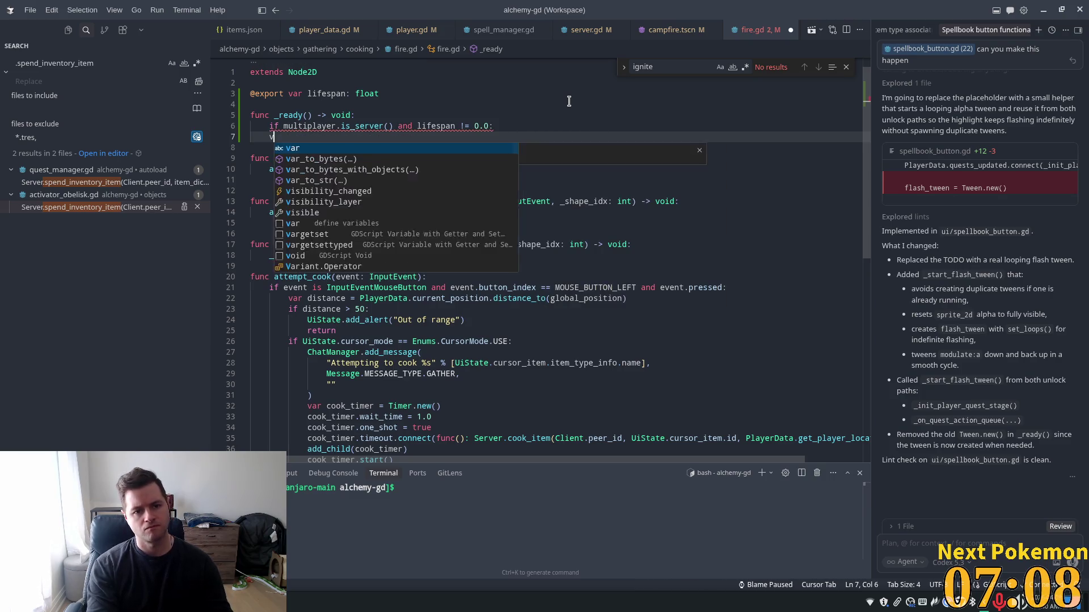
key(BackSpace)
key(Tab)
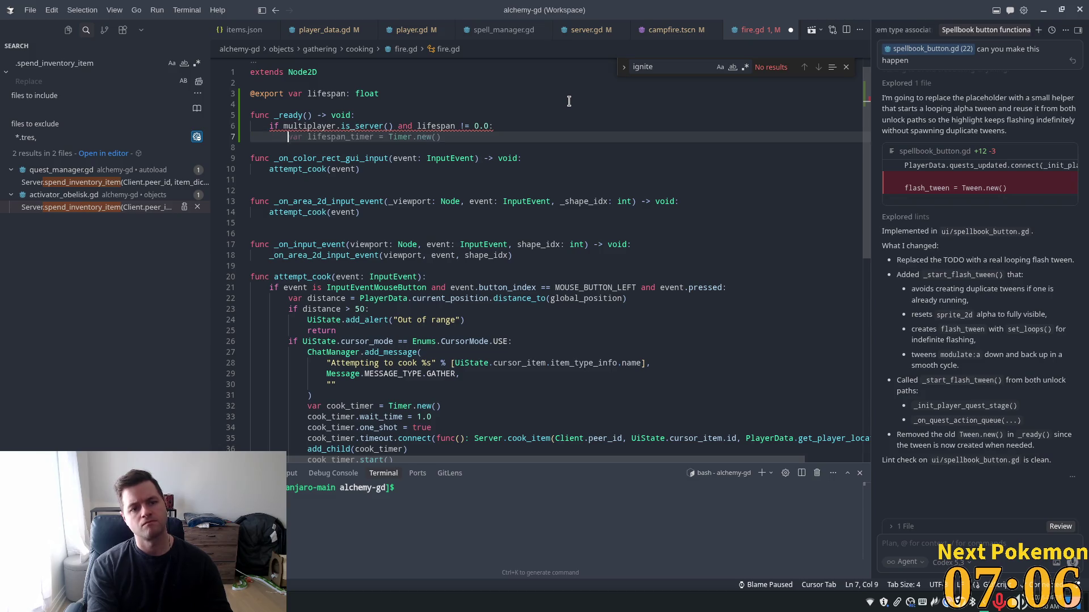
key(Tab)
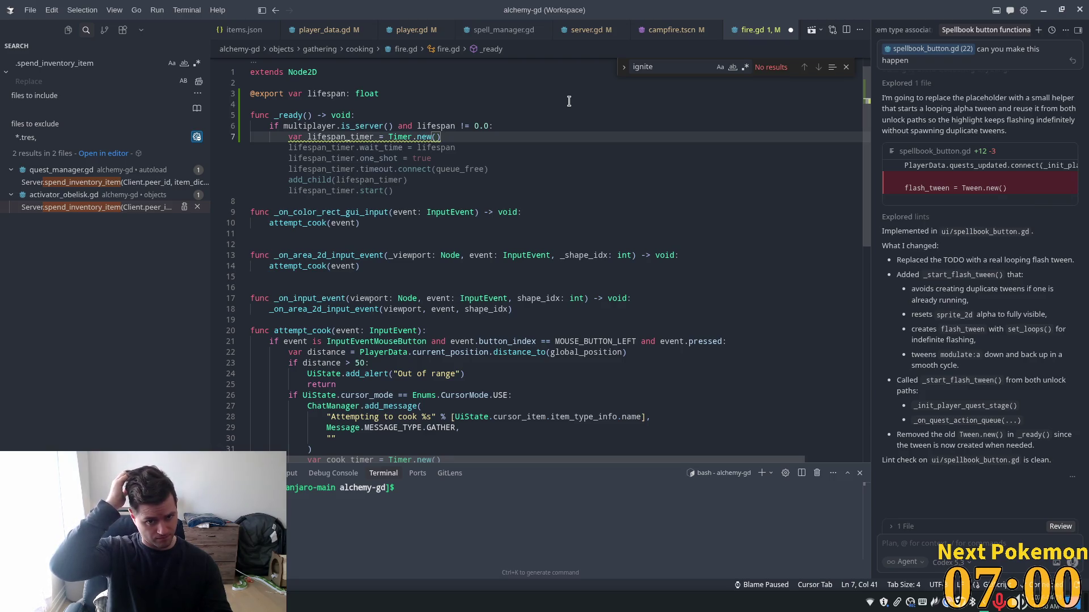
key(Tab)
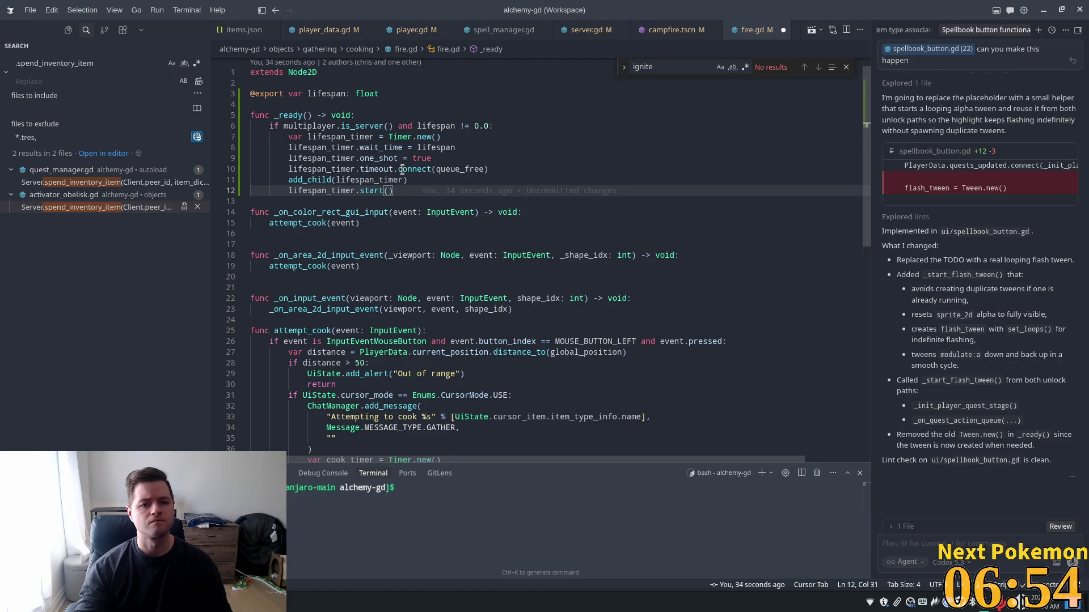
- Review the new one_shot and add_child timer lines, then save fire.gd
click(446, 170)
key(Up)
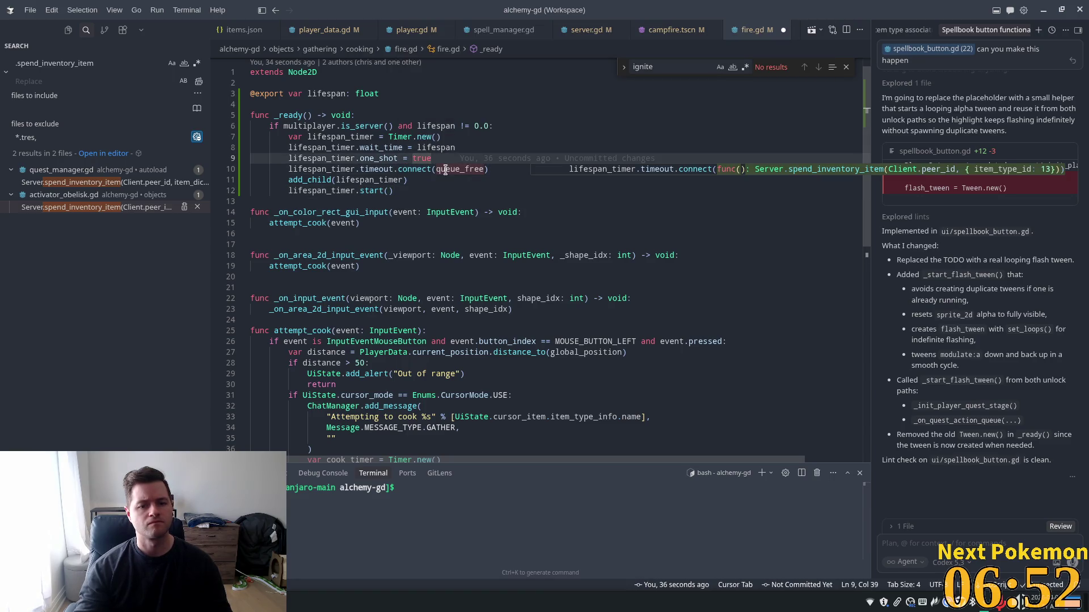
mouse_move(447, 165)
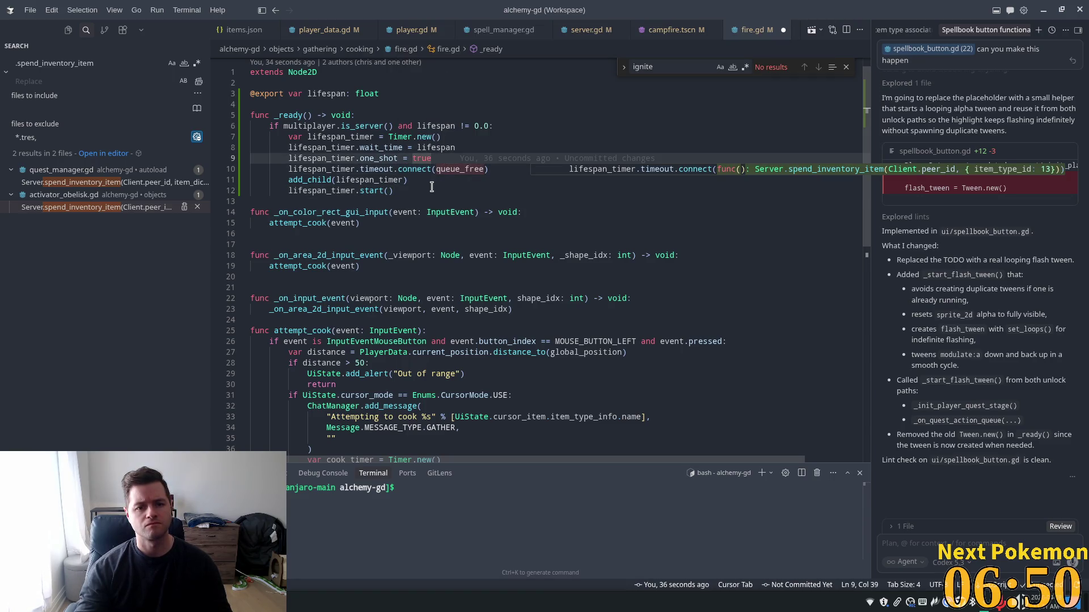
click(431, 188)
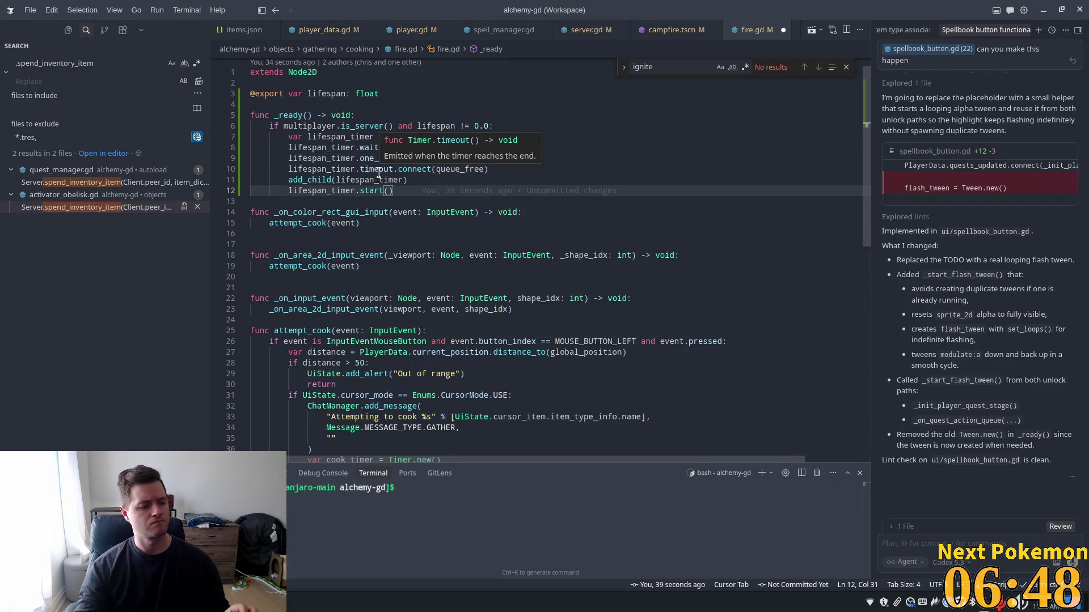
mouse_move(471, 174)
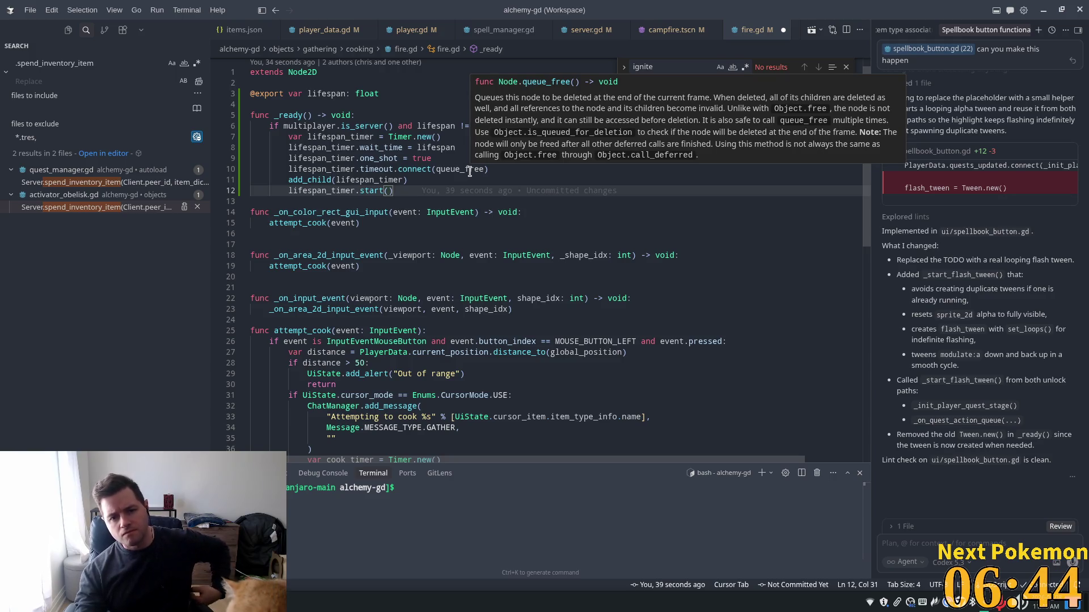
mouse_move(421, 190)
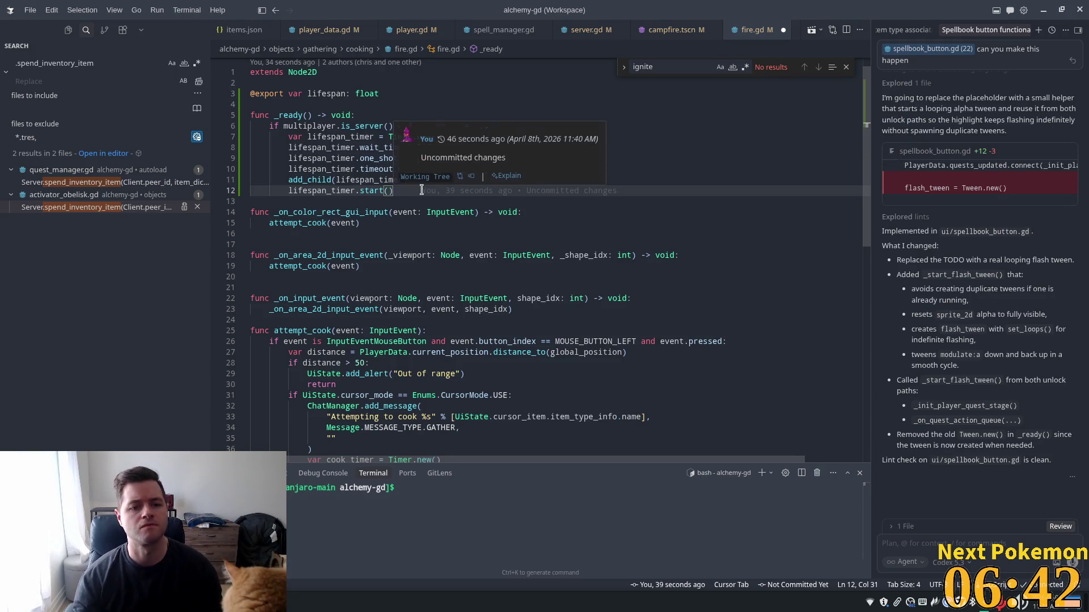
click(329, 179)
key(ctrl+s)
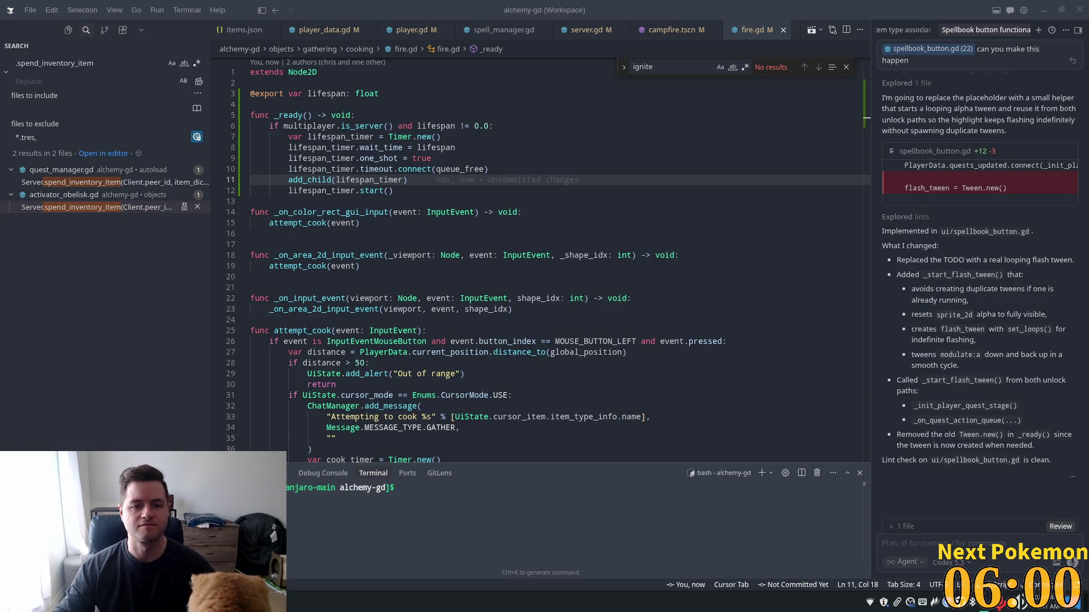
- Check lifespan's use in the condition and wait_time line, then switch to server.gd's campfire code
click(434, 126)
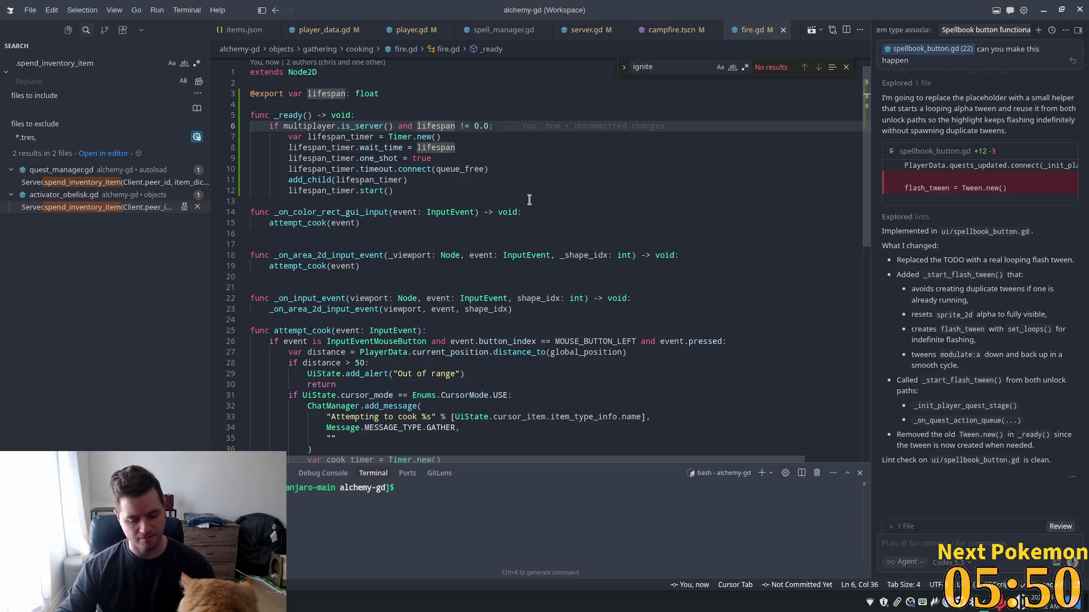
click(540, 146)
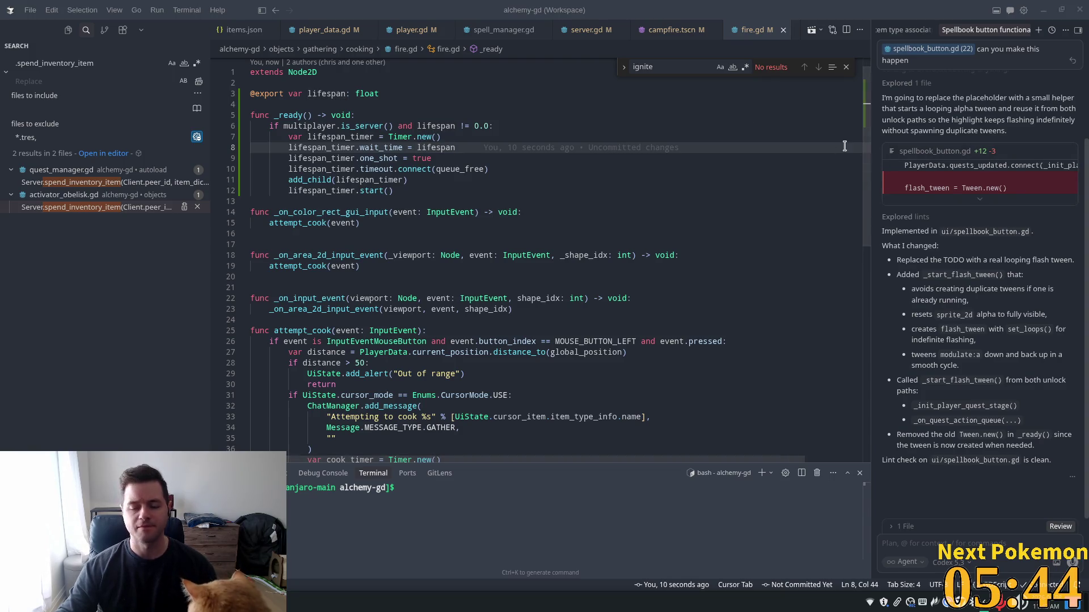
scroll(476, 204, down, 2)
scroll(484, 197, up, 3)
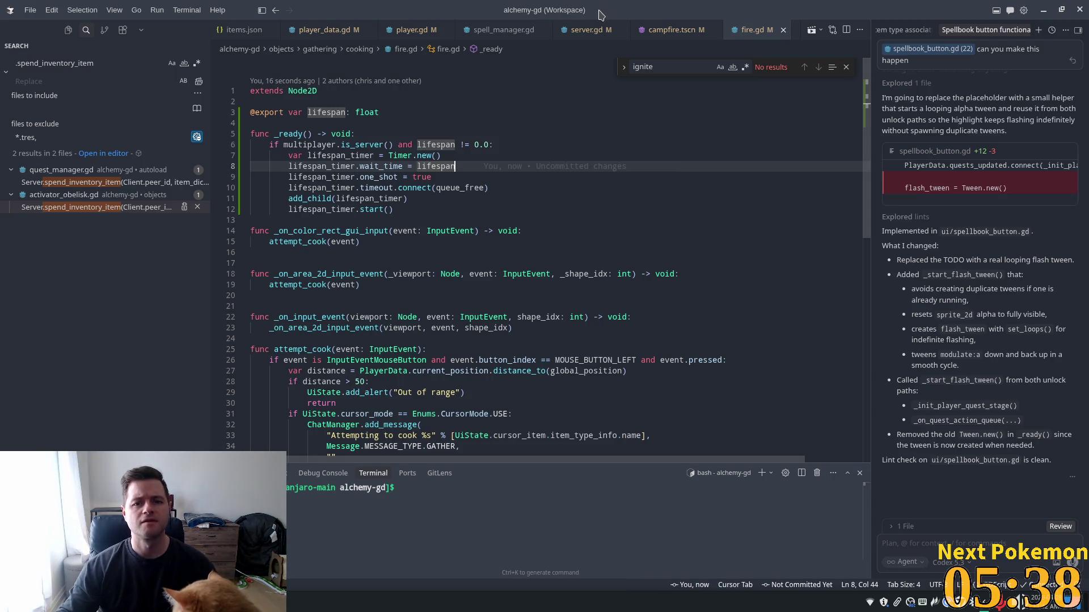
key(ctrl+Tab)
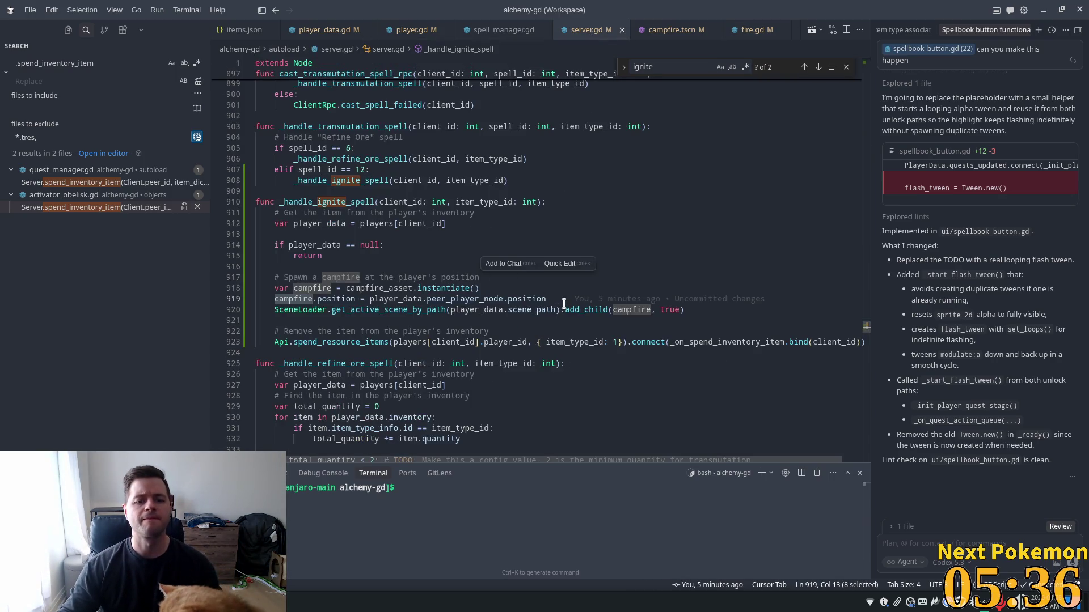
- Add 'campfire.lifespan = 5.0' below the campfire.position line
click(564, 300)
key(Return)
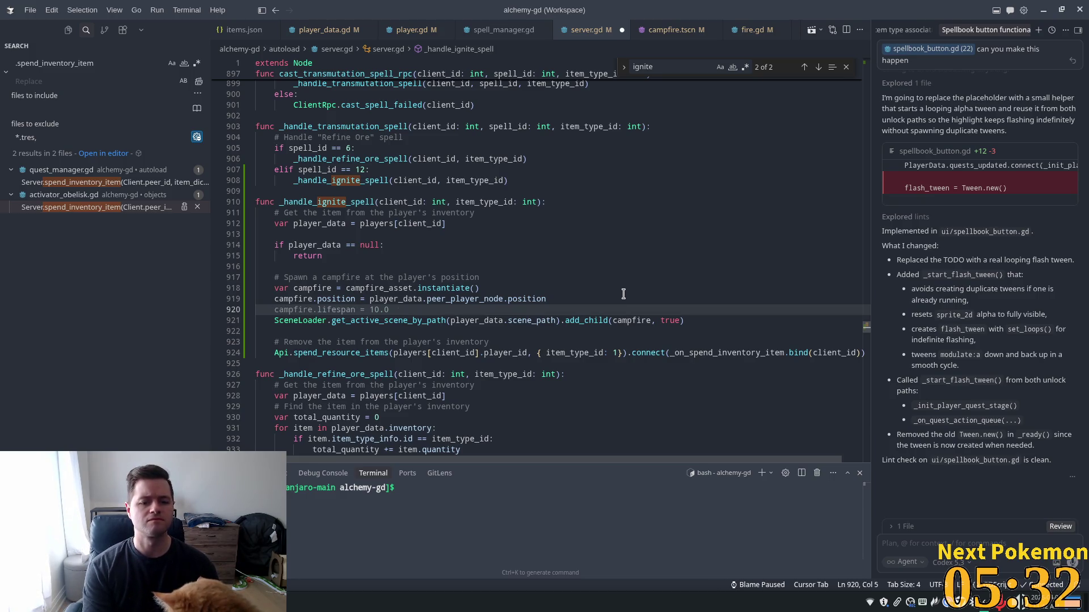
key(Tab)
key(Left)
key(Left)
key(Left)
key(BackSpace)
text(6)
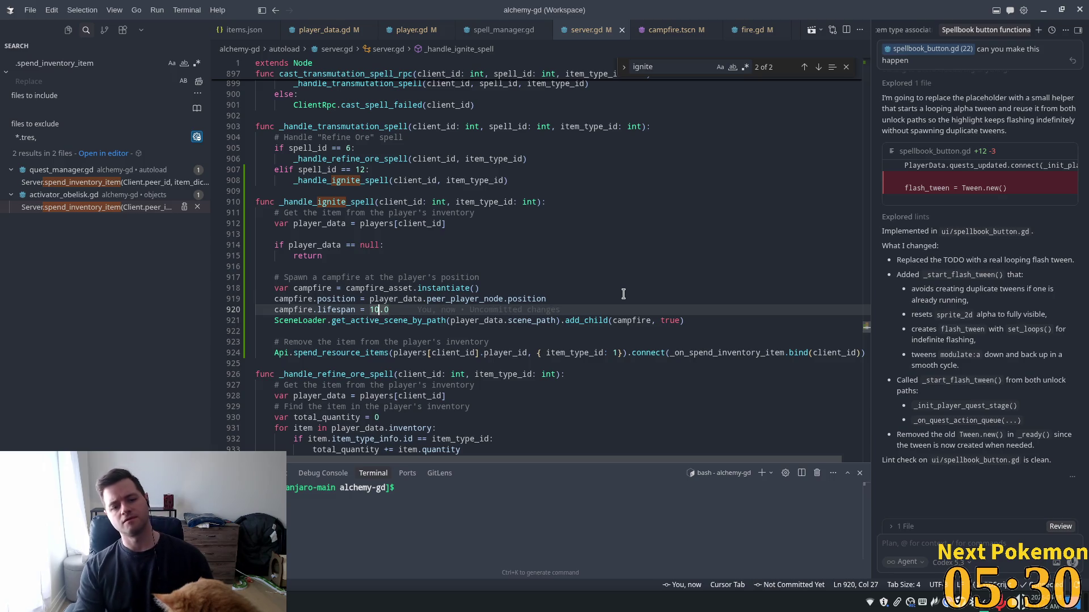
key(BackSpace)
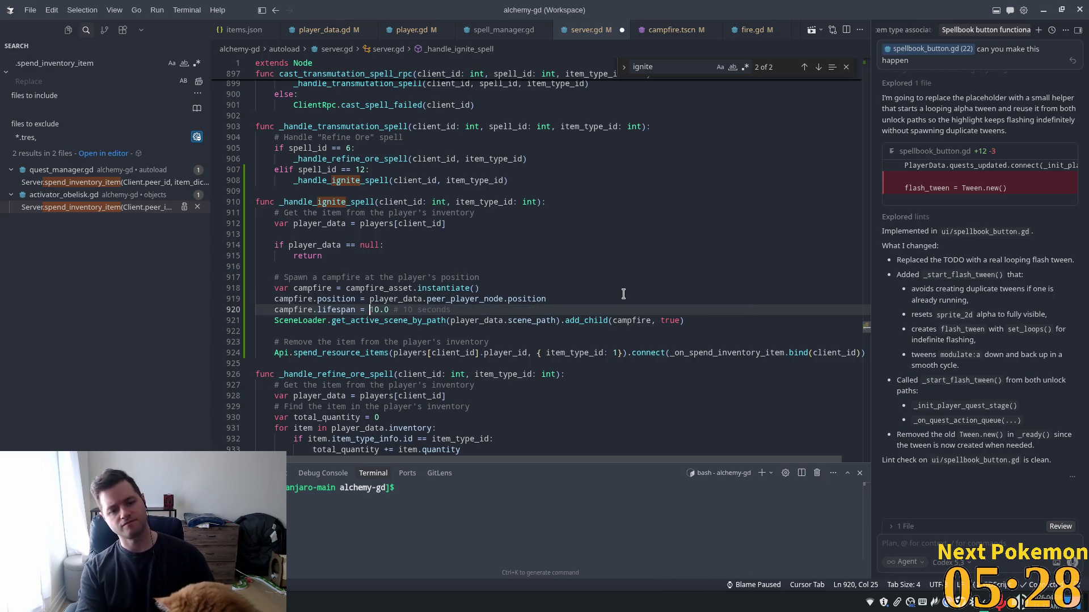
key(Delete)
text(5)
- Add a '# TODO: extend this to 20.0 seconds' comment and save server.gd
key(Up)
key(End)
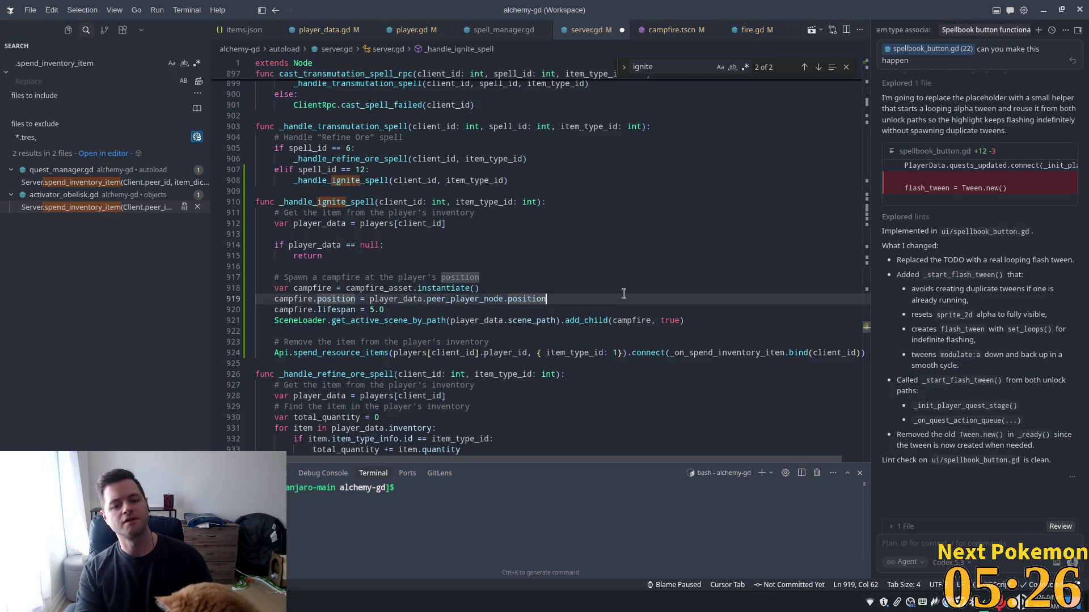
key(Return)
text(# TODO: Make this a config value)
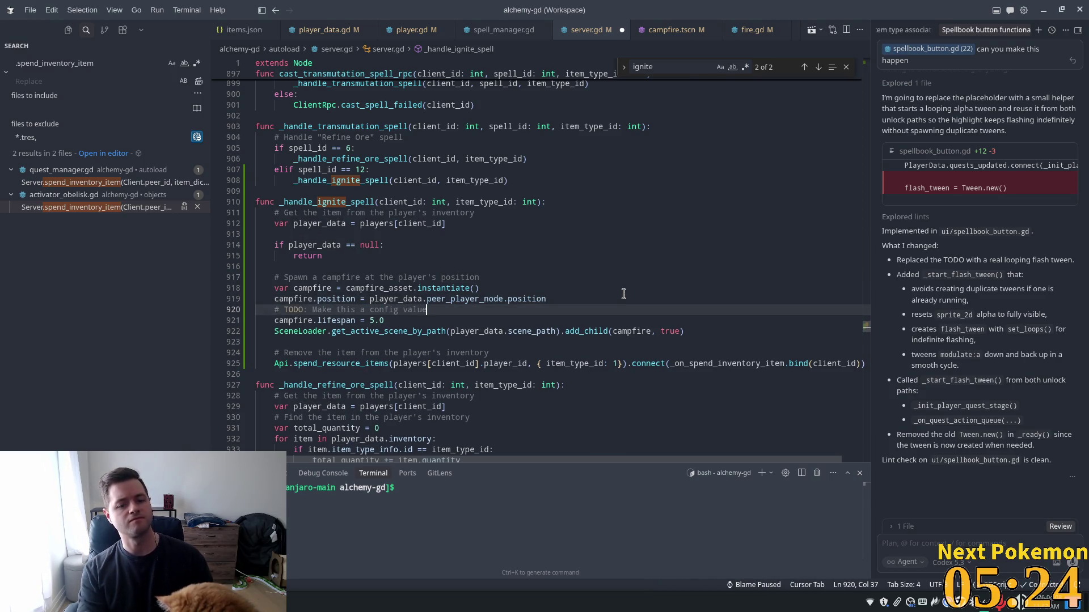
key(Tab)
key(ctrl+shift+Left)
key(ctrl+shift+Left)
key(ctrl+shift+Left)
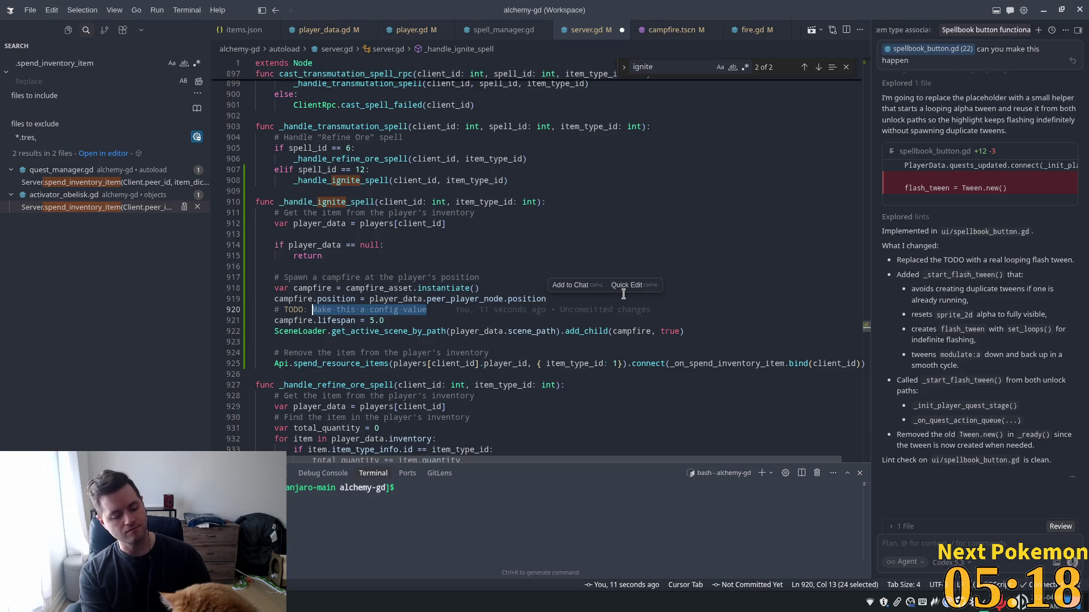
text(extend this t)
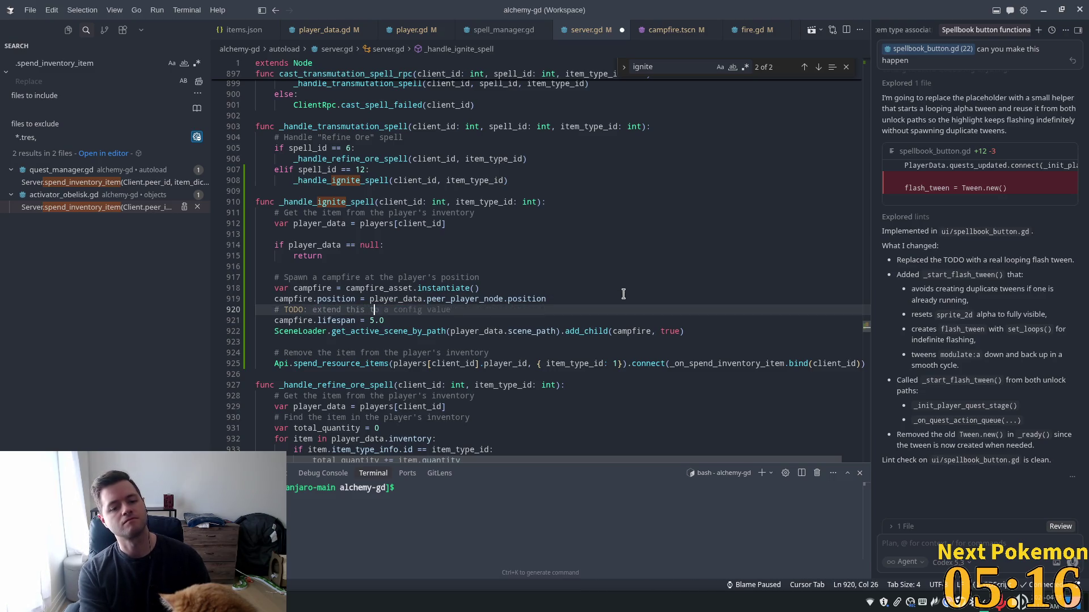
text(o 20.0)
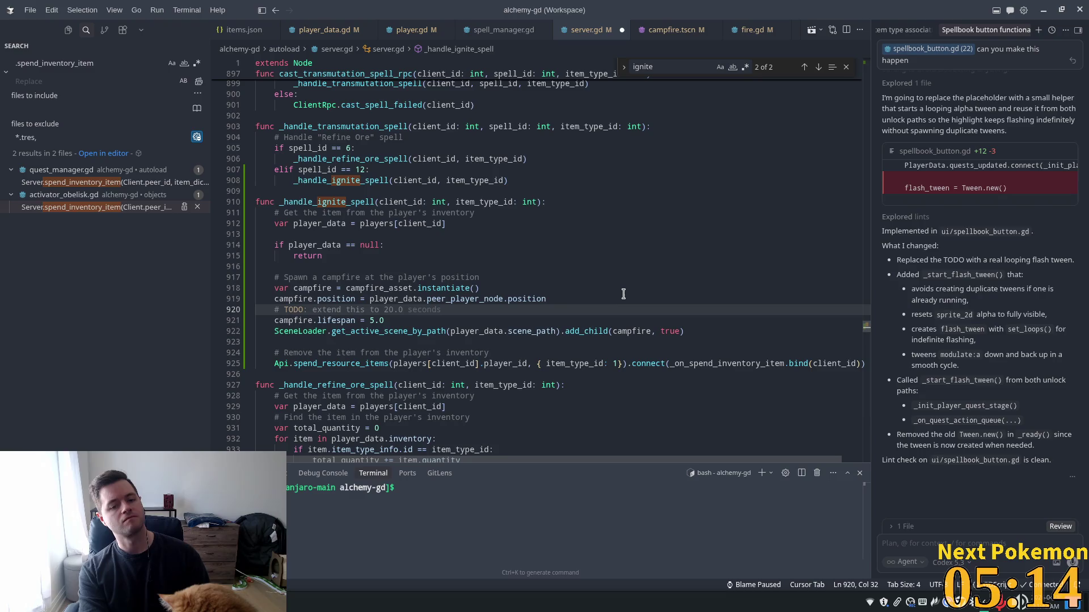
key(Tab)
key(ctrl+s)
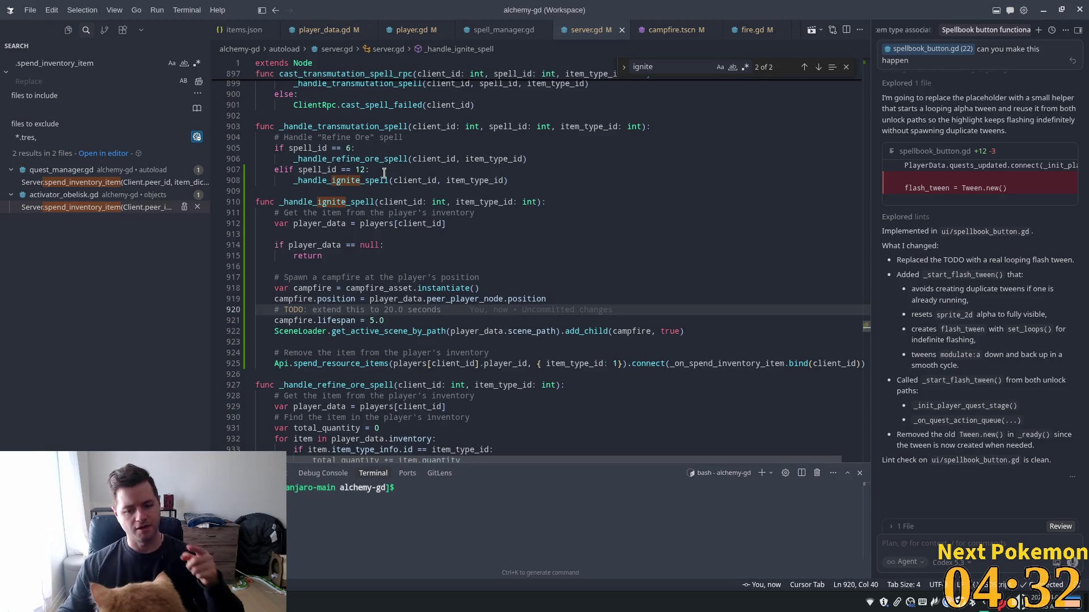
mouse_move(387, 178)
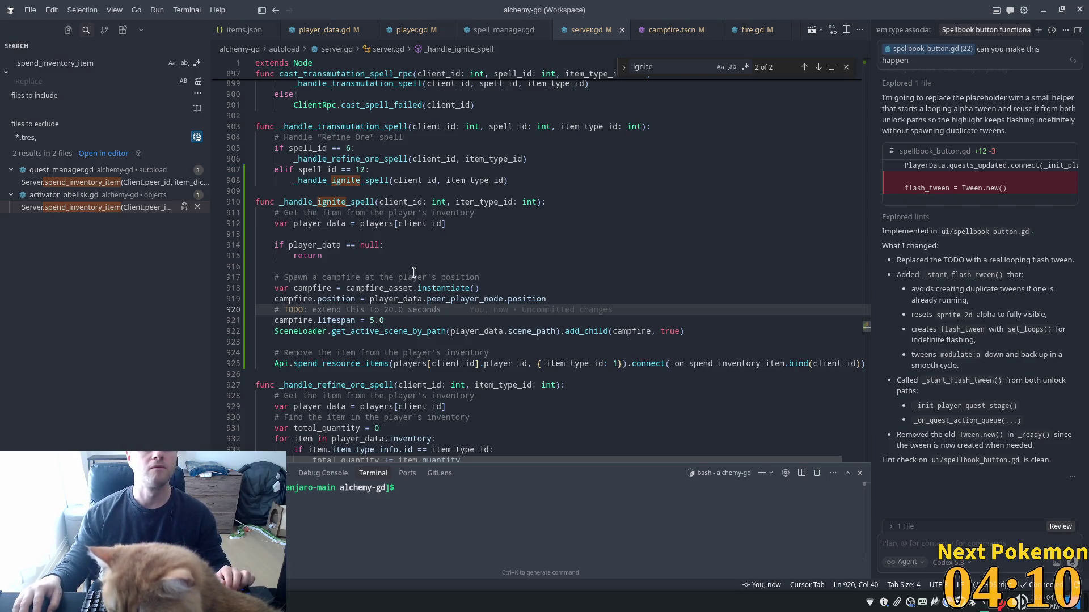
click(413, 309)
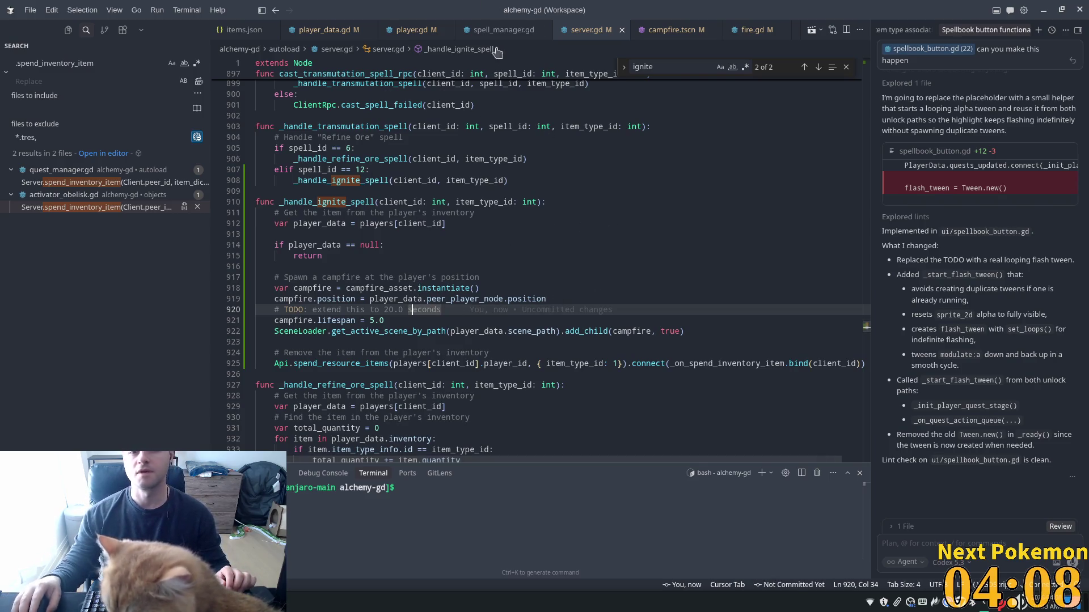
click(328, 333)
scroll(327, 333, down, 3)
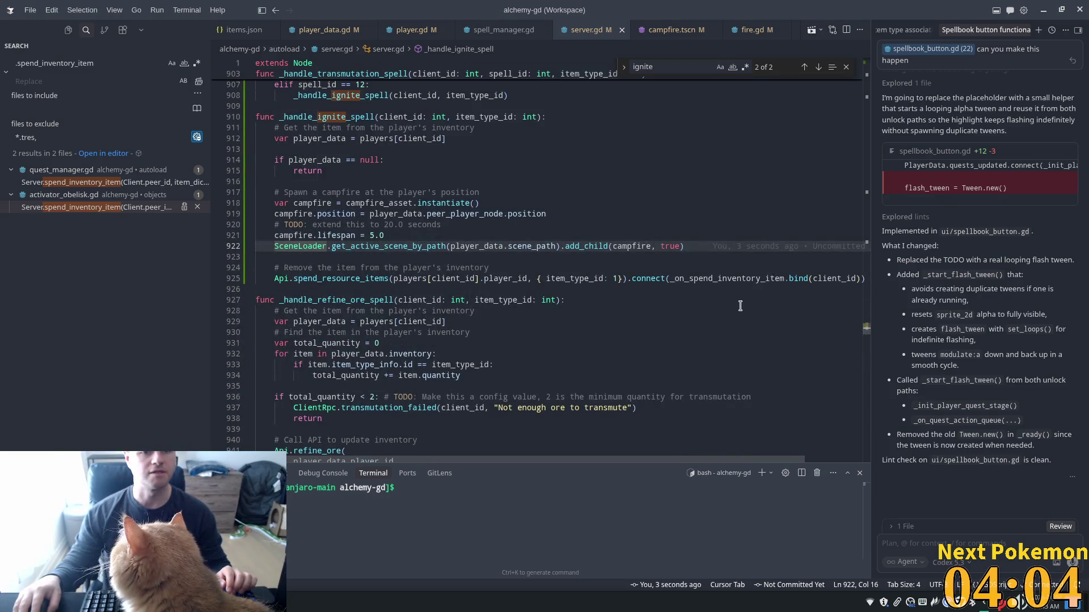
click(430, 213)
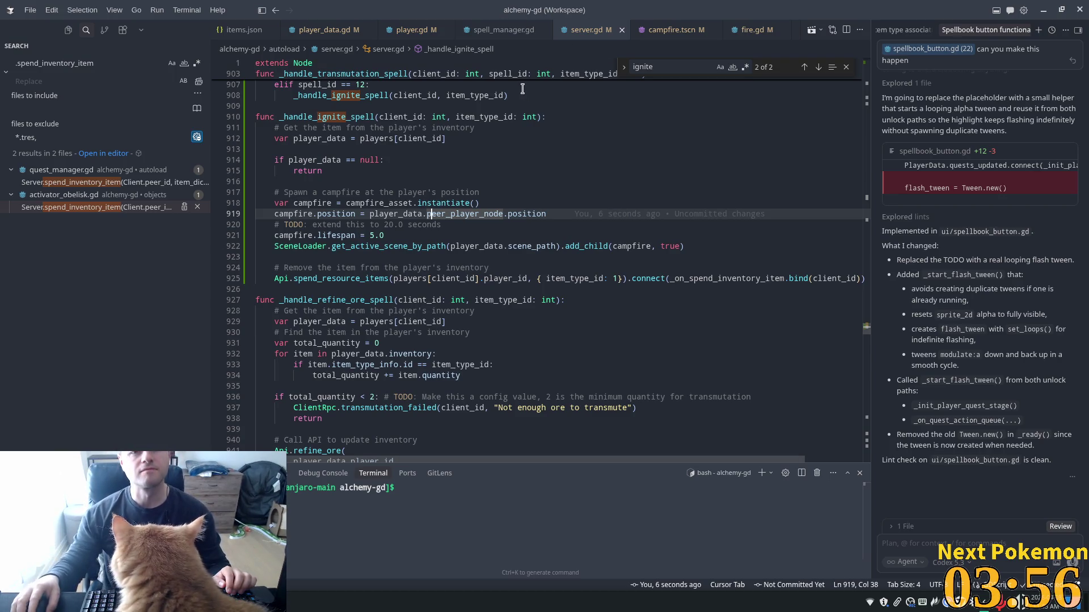
click(546, 95)
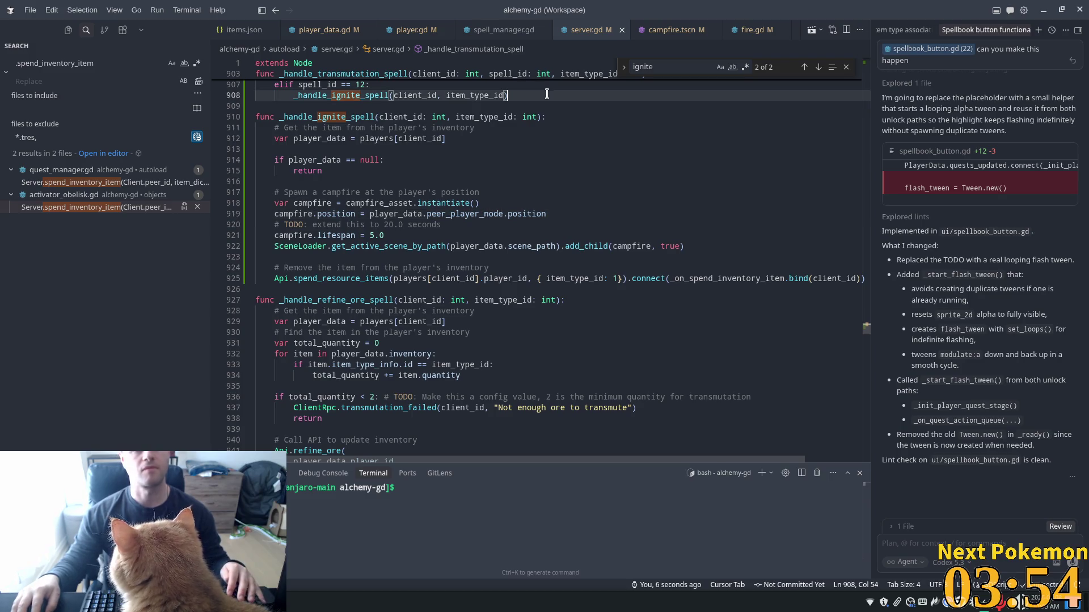
- Back in Godot, quick-open the spell_icon.tscn scene
key(alt+Tab)
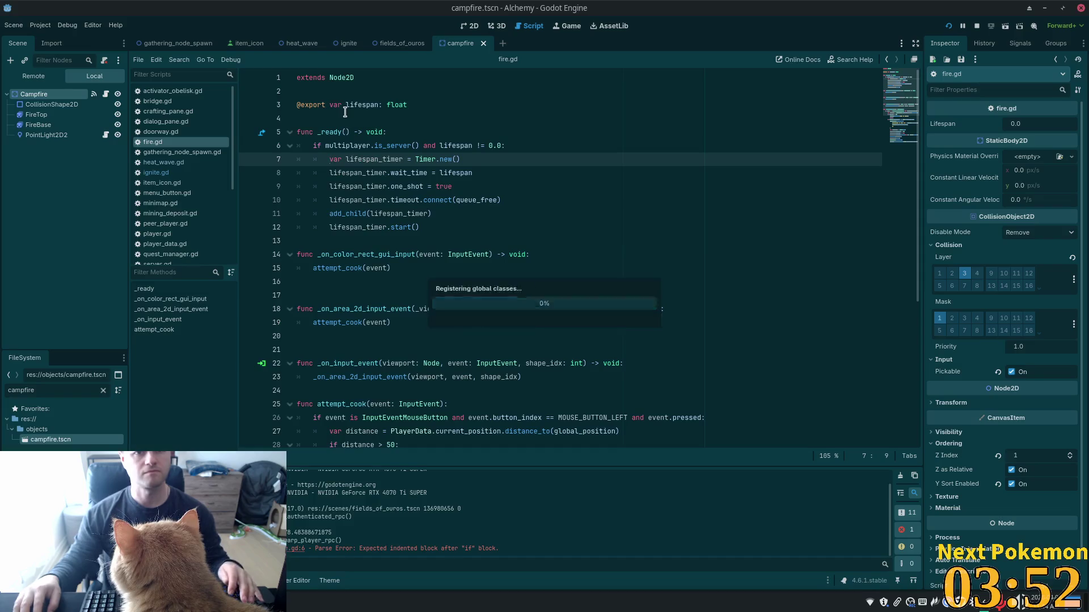
click(445, 134)
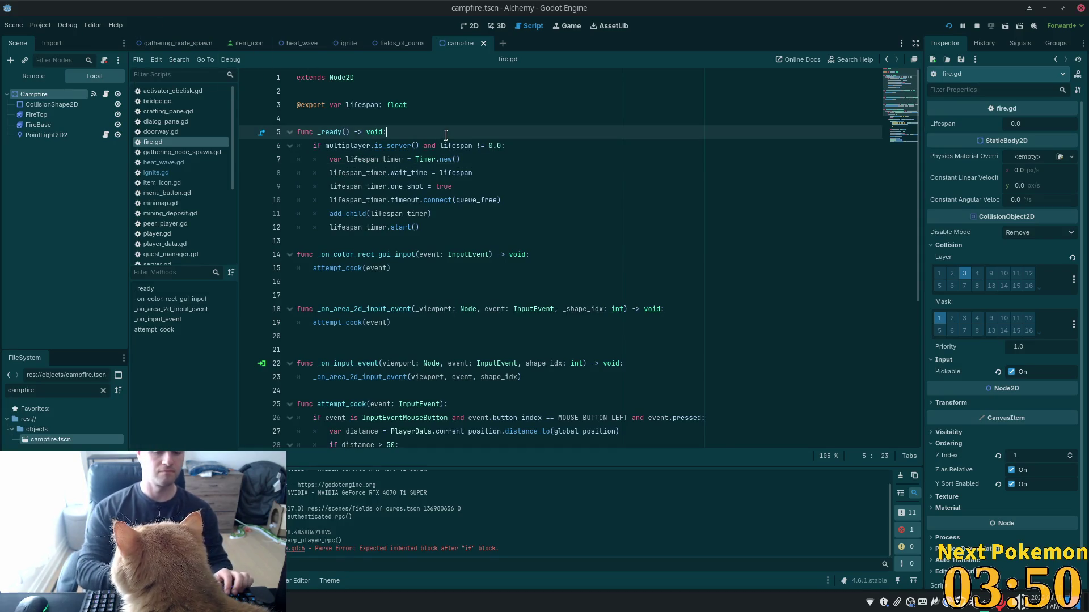
key(alt+shift+o)
text(spell_icon)
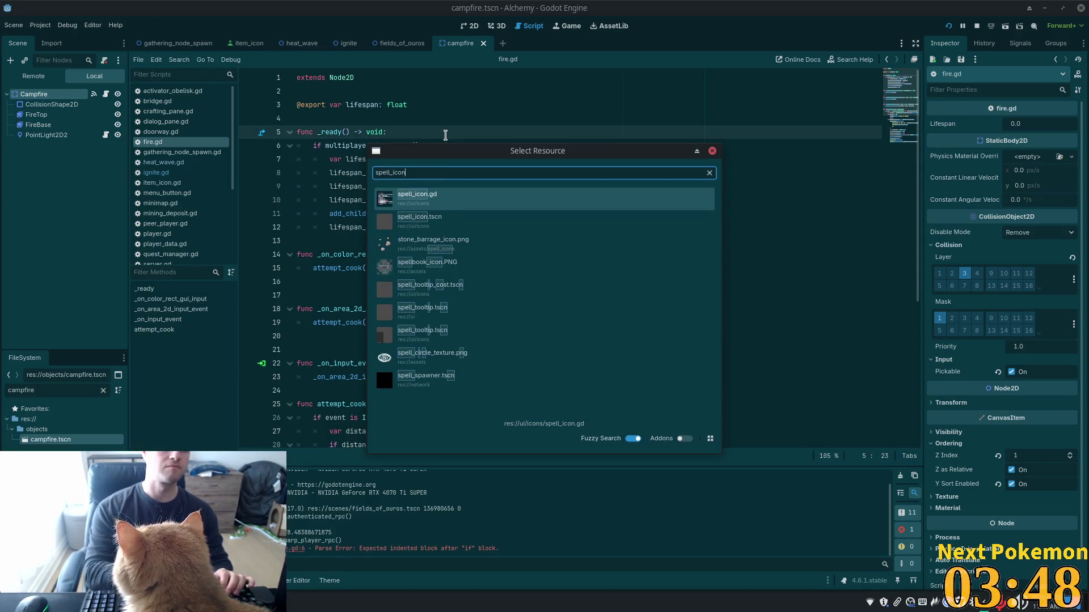
key(Down)
key(Return)
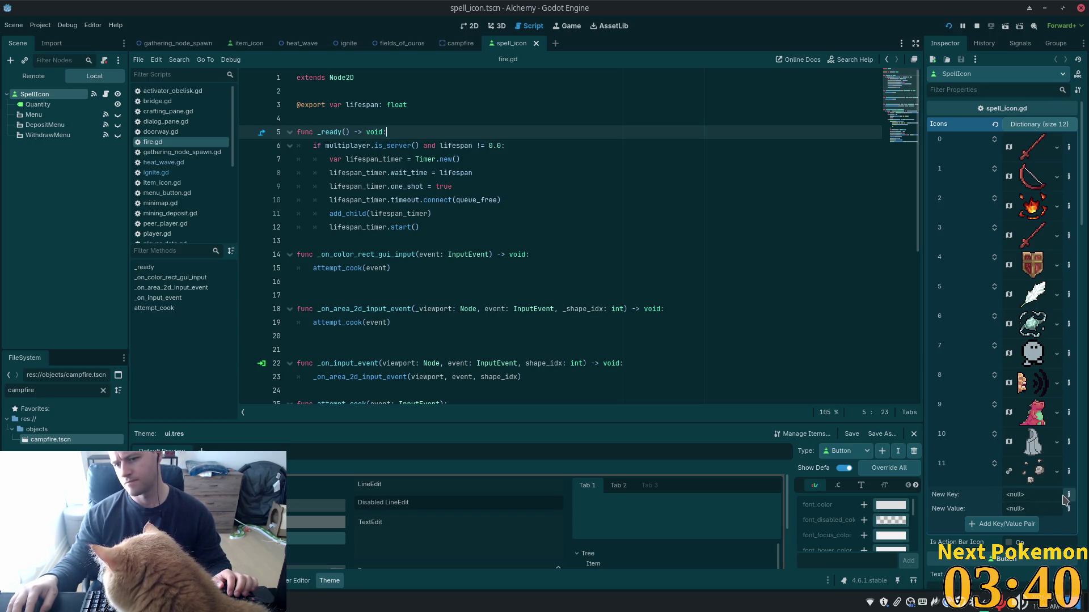
- Set the Icons New Key type to int with value 12
click(1069, 495)
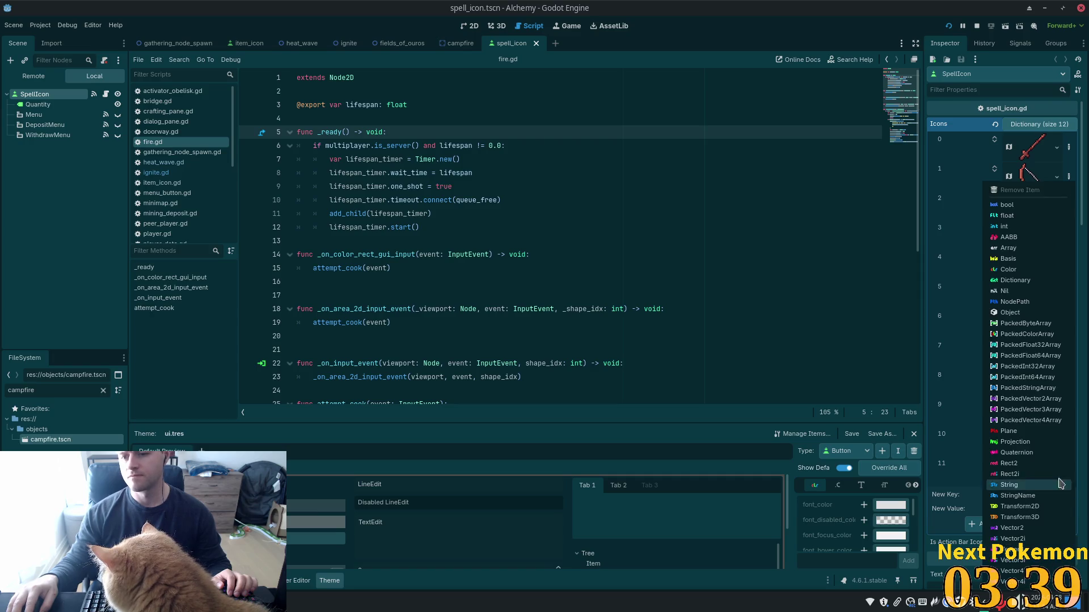
click(1007, 216)
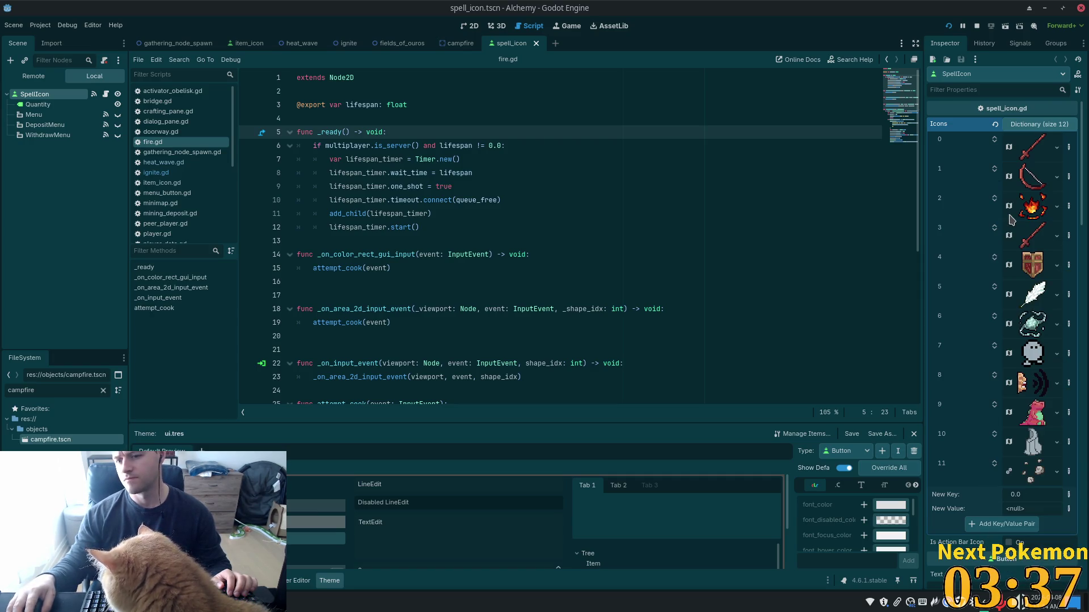
click(1069, 494)
click(998, 226)
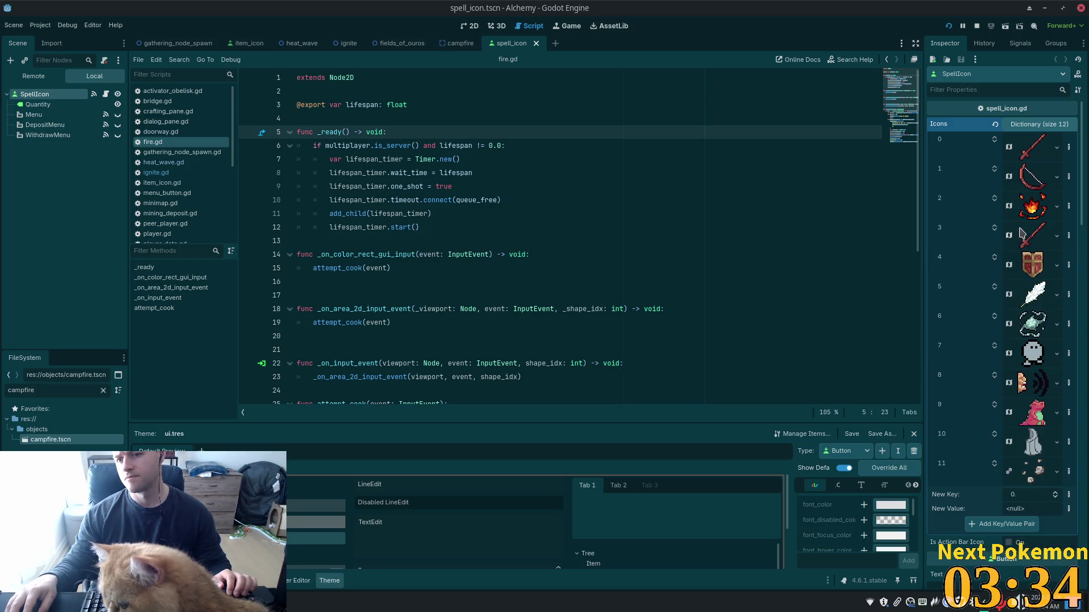
click(1017, 496)
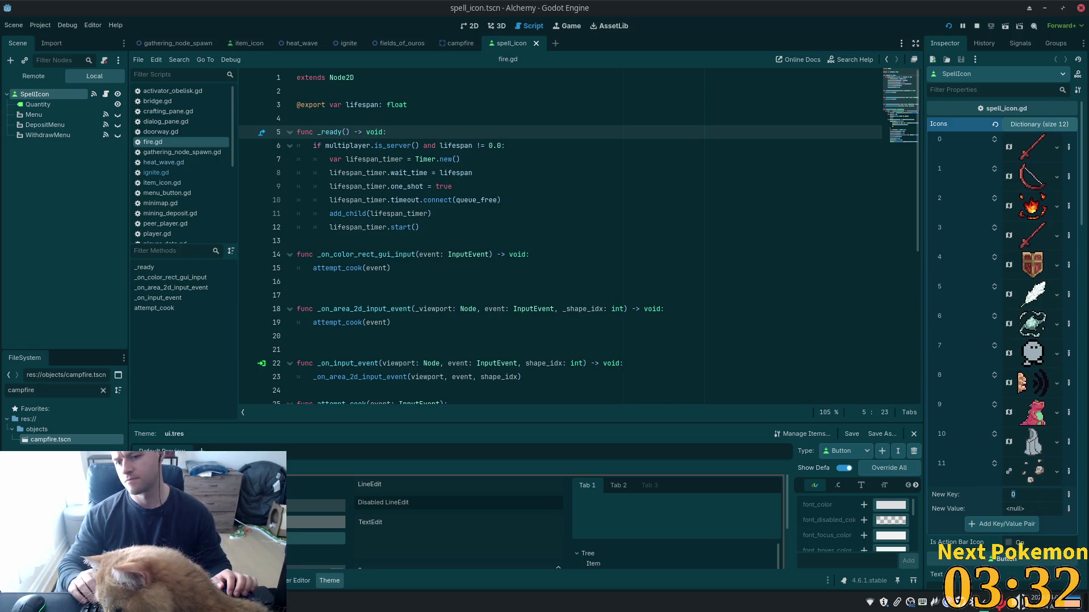
text(12)
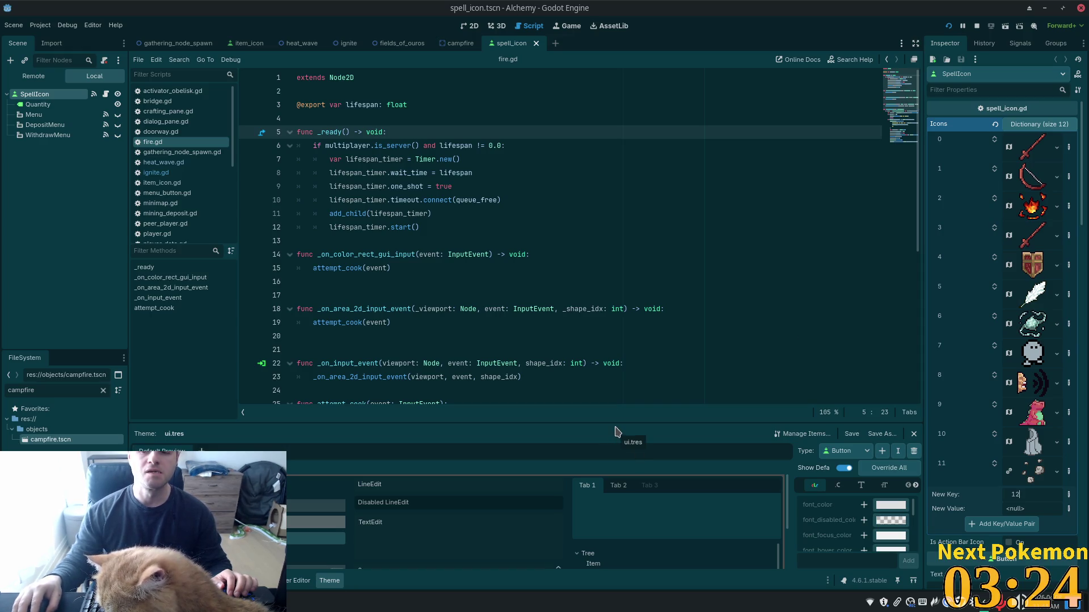
- Create a New AtlasTexture as the New Value and expand its settings
click(1056, 176)
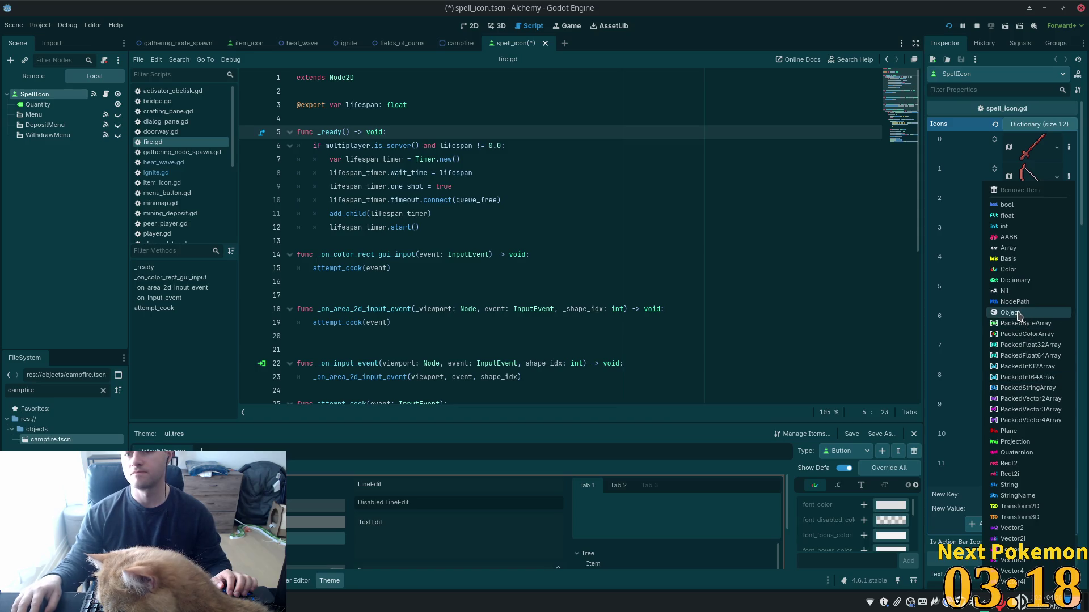
click(1081, 544)
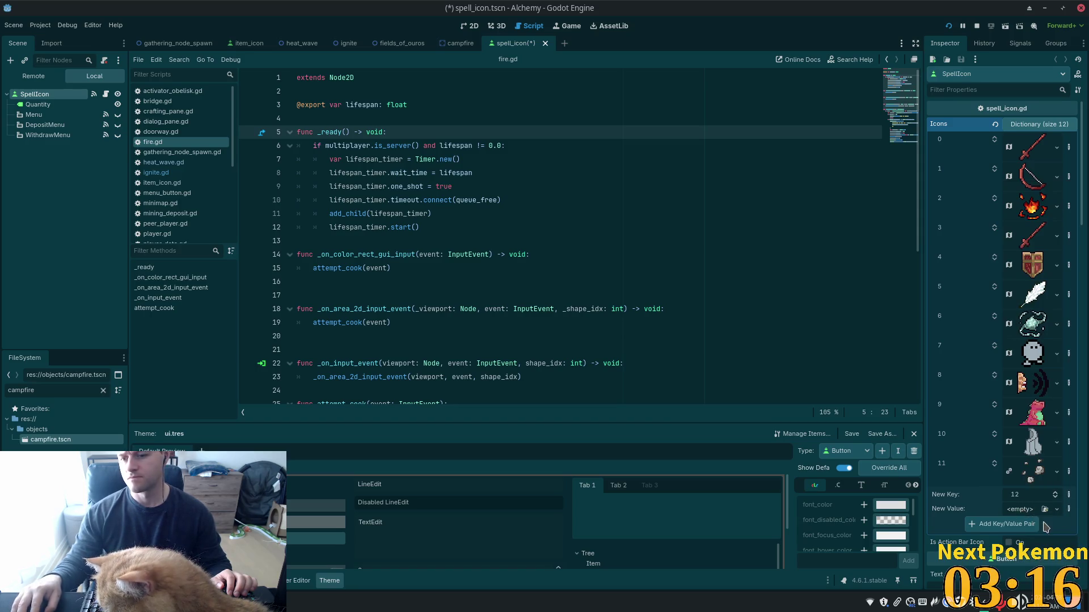
click(1057, 509)
scroll(992, 388, down, 5)
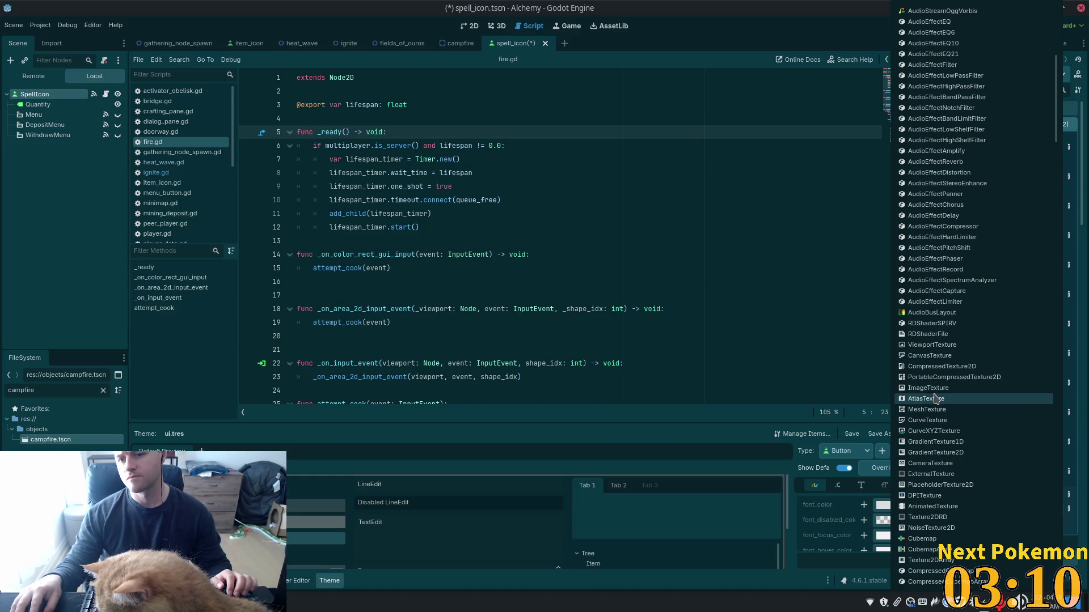
click(964, 399)
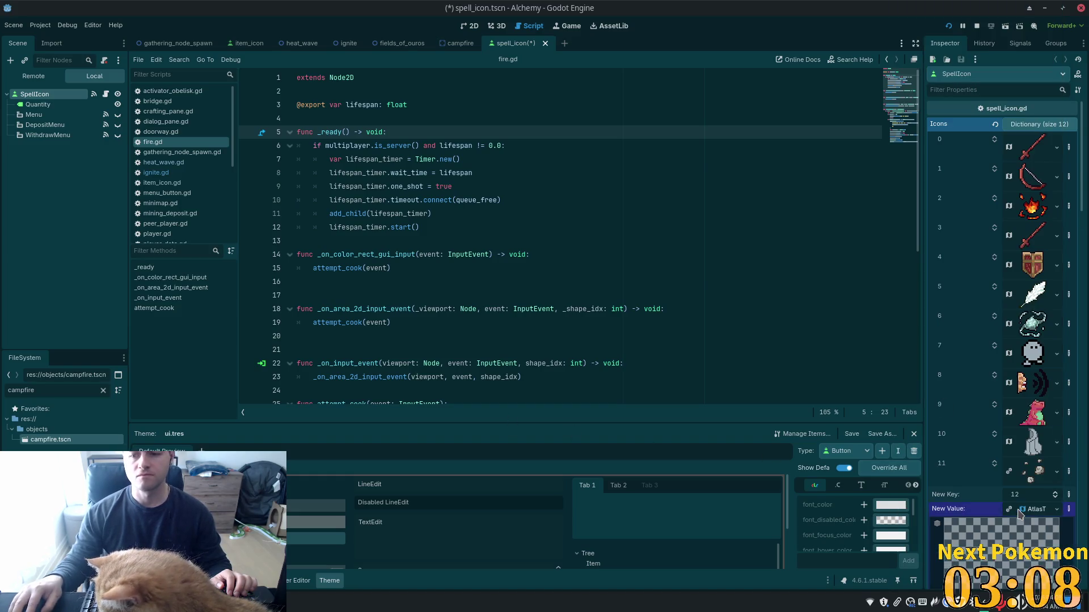
click(1035, 508)
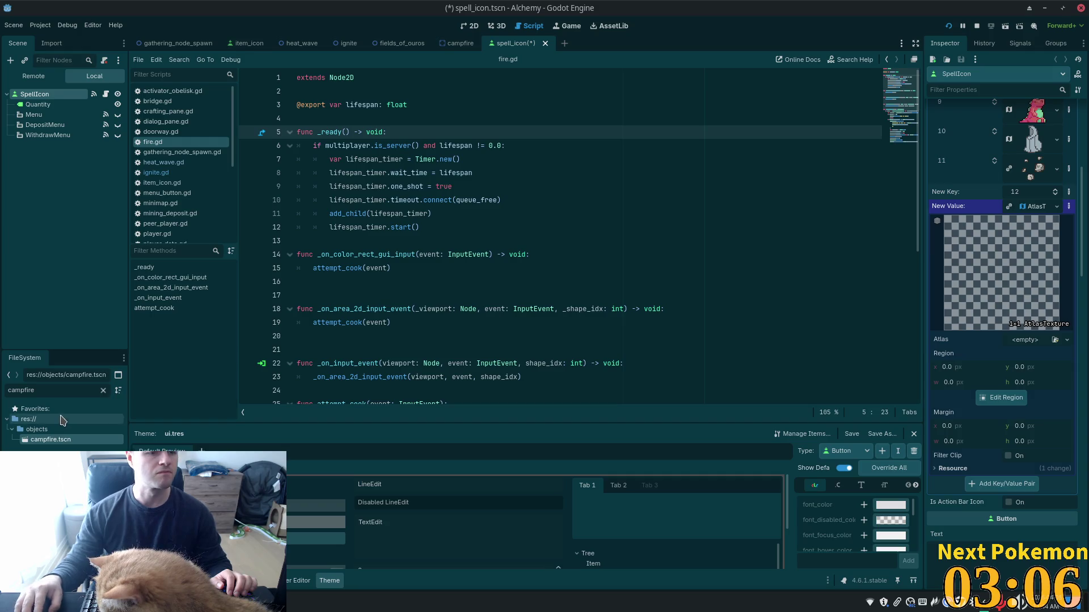
- Filter the FileSystem to 'camp' and pick up the travelers camp sprite sheet
double_click(45, 390)
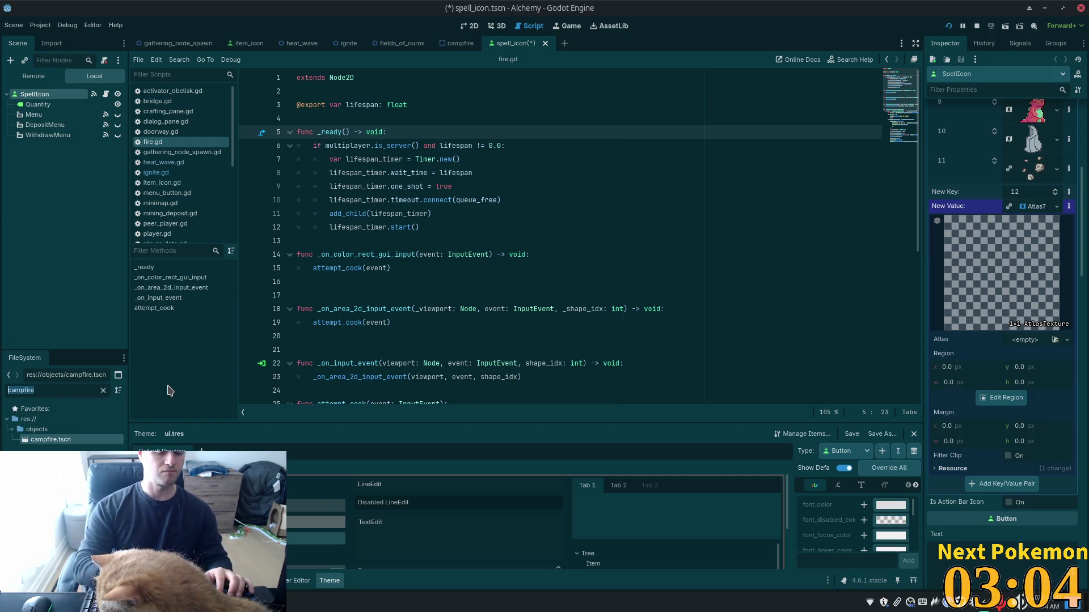
text(fire)
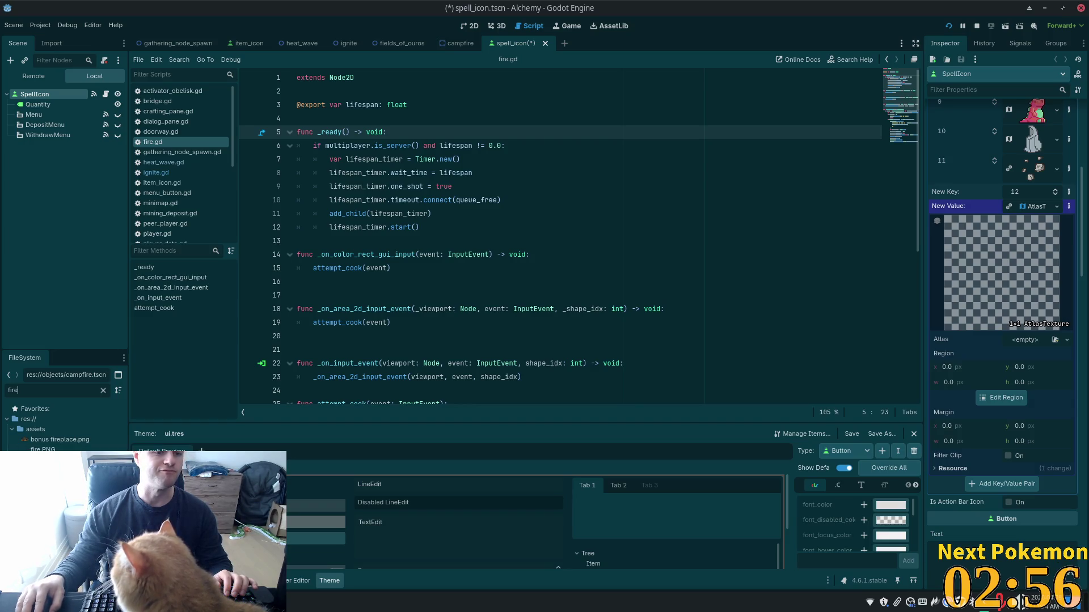
key(BackSpace)
key(BackSpace)
key(BackSpace)
text(cam)
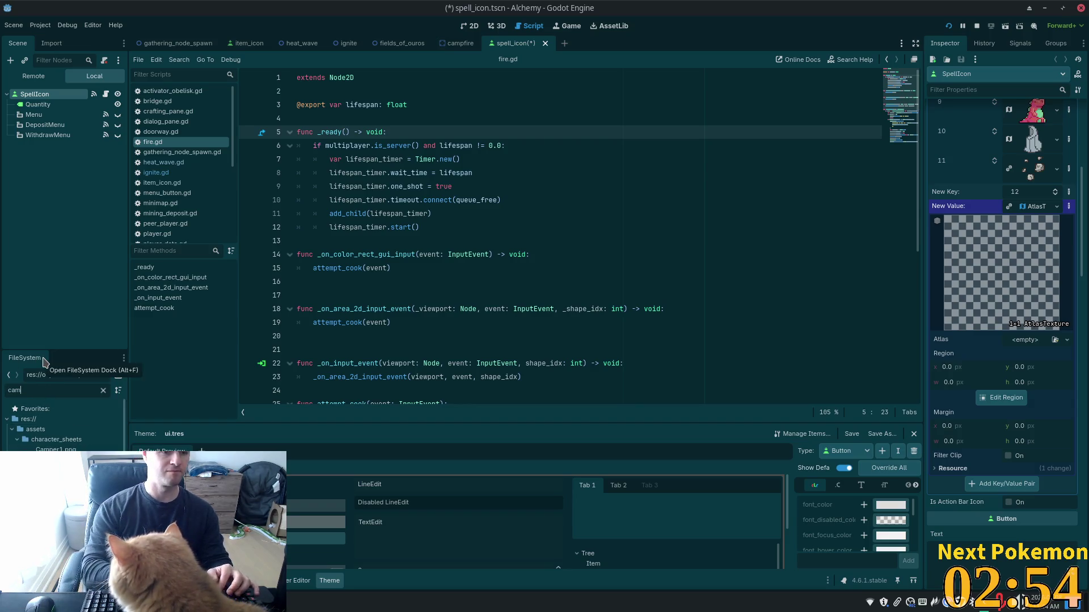
text(p)
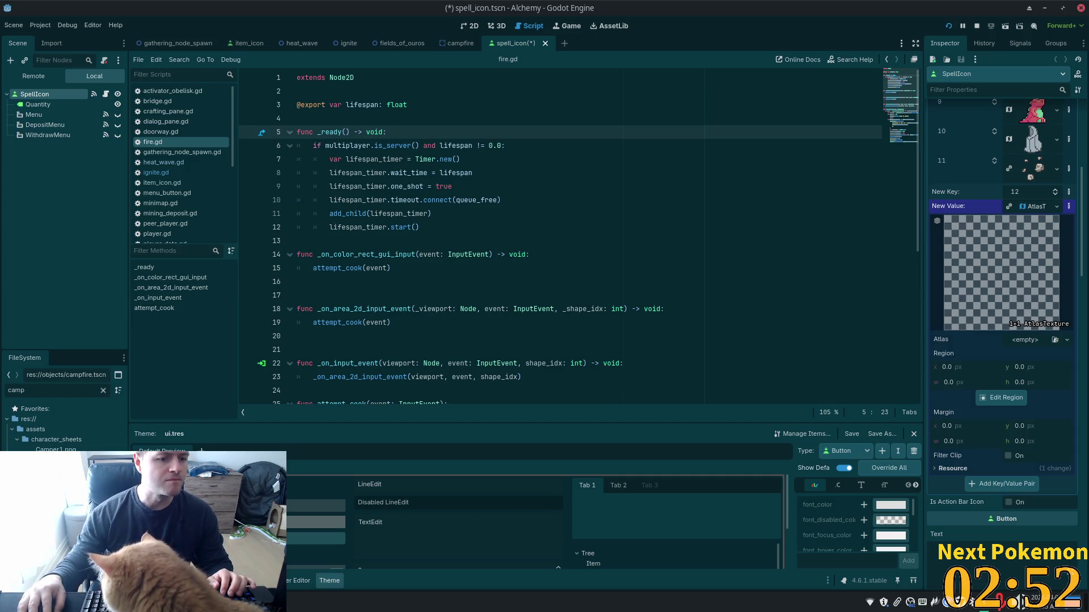
mouse_move(80, 460)
mouse_down()
mouse_move(465, 277)
mouse_move(78, 447)
mouse_up()
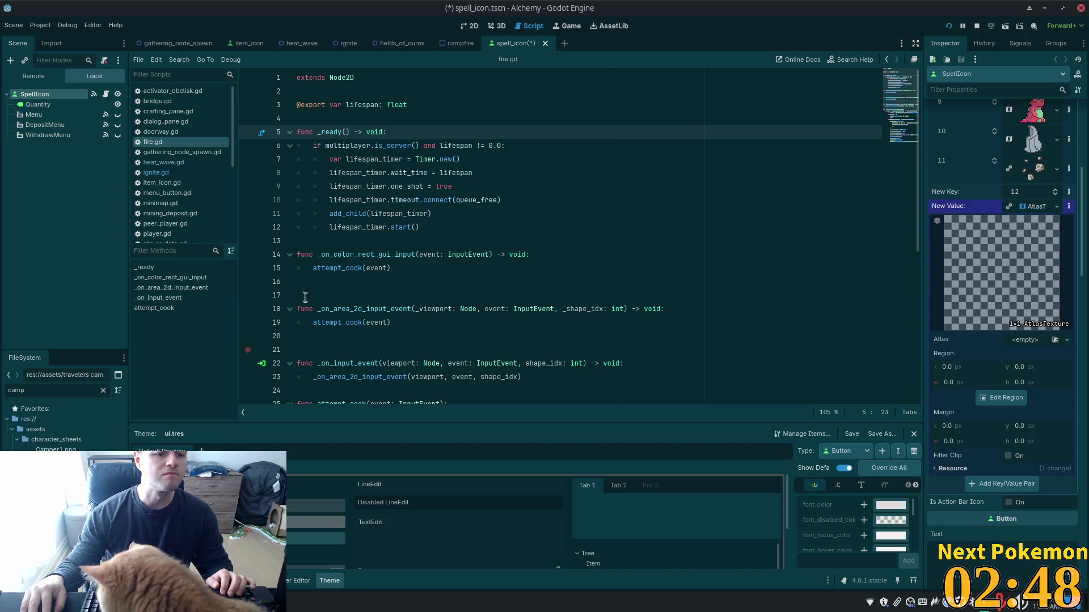
click(469, 26)
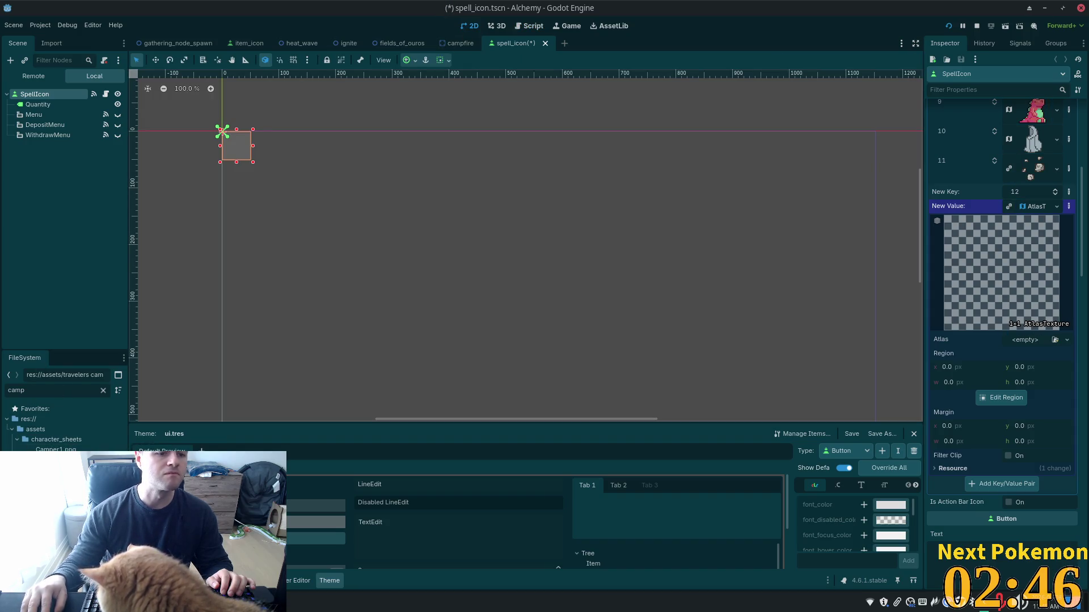
- Set the travelers camp sheet as the atlas and crop the region to one 32×32 campfire frame
drag(452, 80, 401, 209)
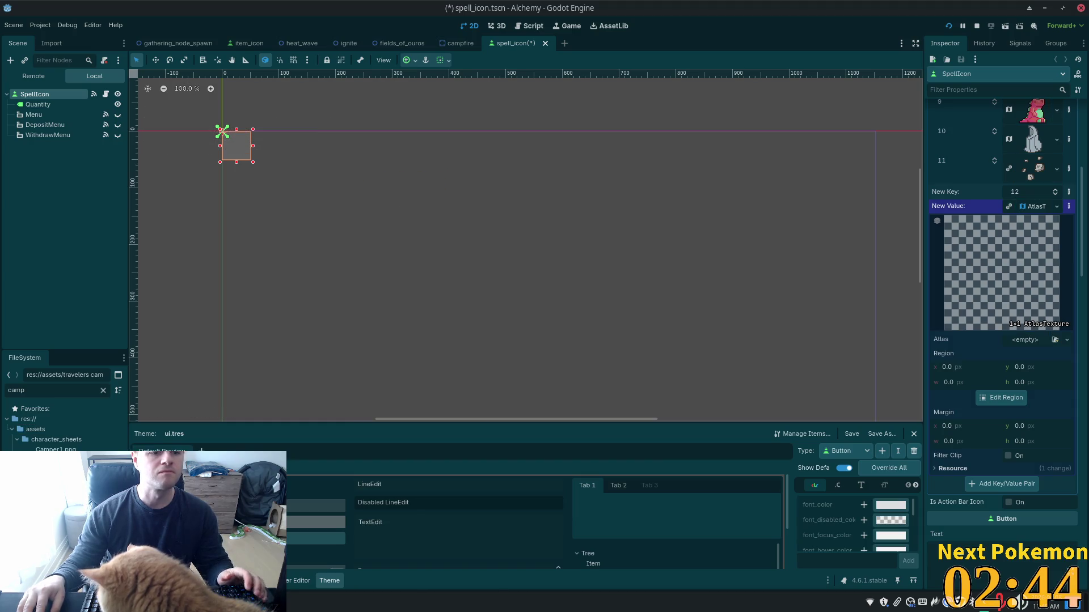
mouse_move(408, 252)
mouse_down()
mouse_move(389, 235)
mouse_move(295, 421)
mouse_move(902, 448)
mouse_move(1037, 347)
mouse_up()
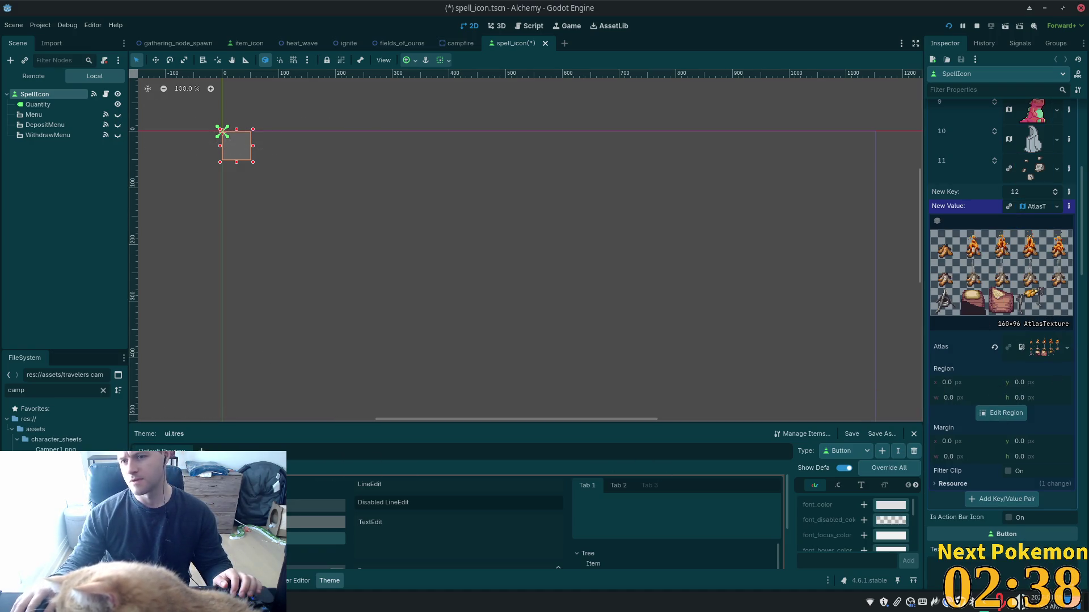
click(998, 414)
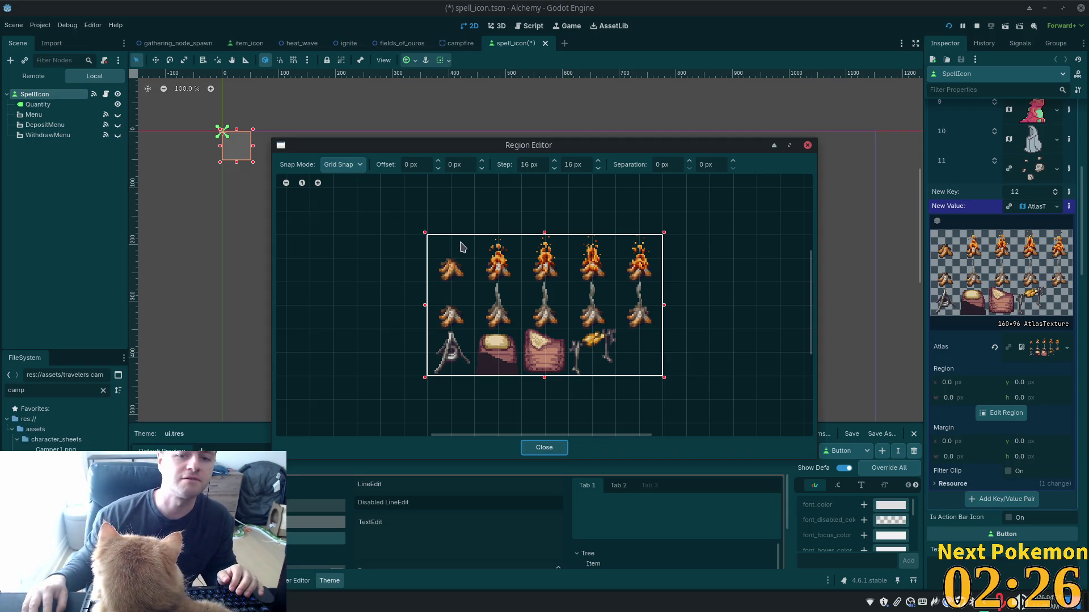
drag(427, 237, 479, 243)
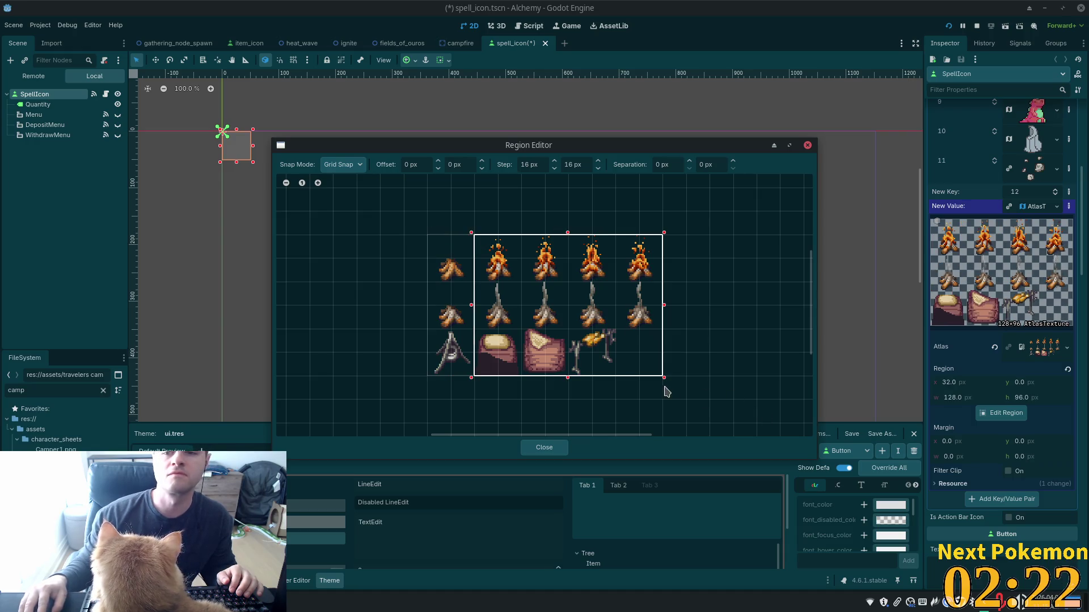
mouse_move(660, 377)
mouse_down()
mouse_move(547, 260)
mouse_move(520, 276)
mouse_up()
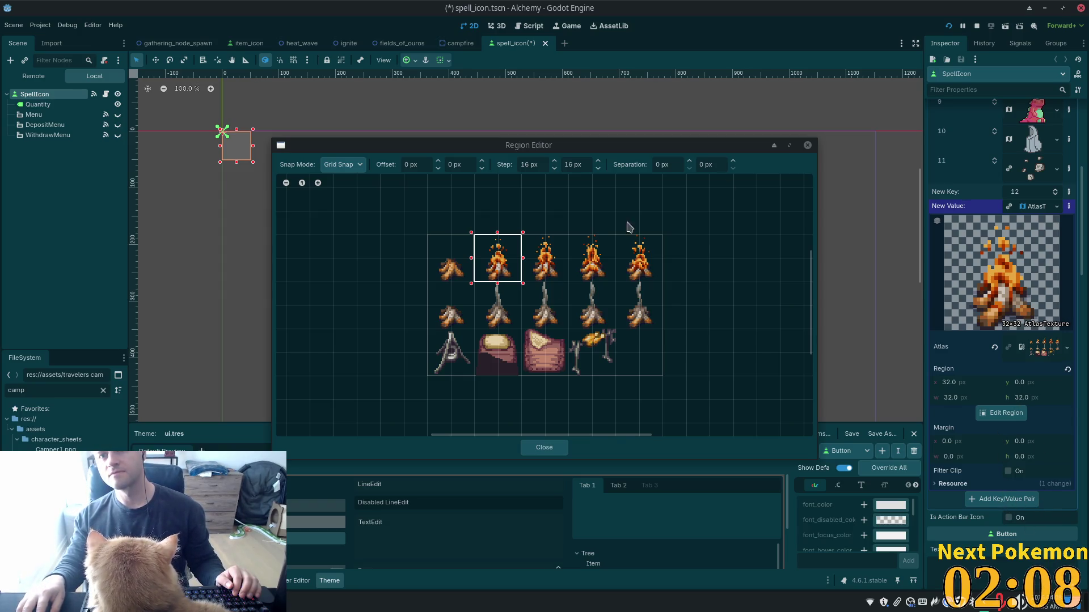
click(536, 451)
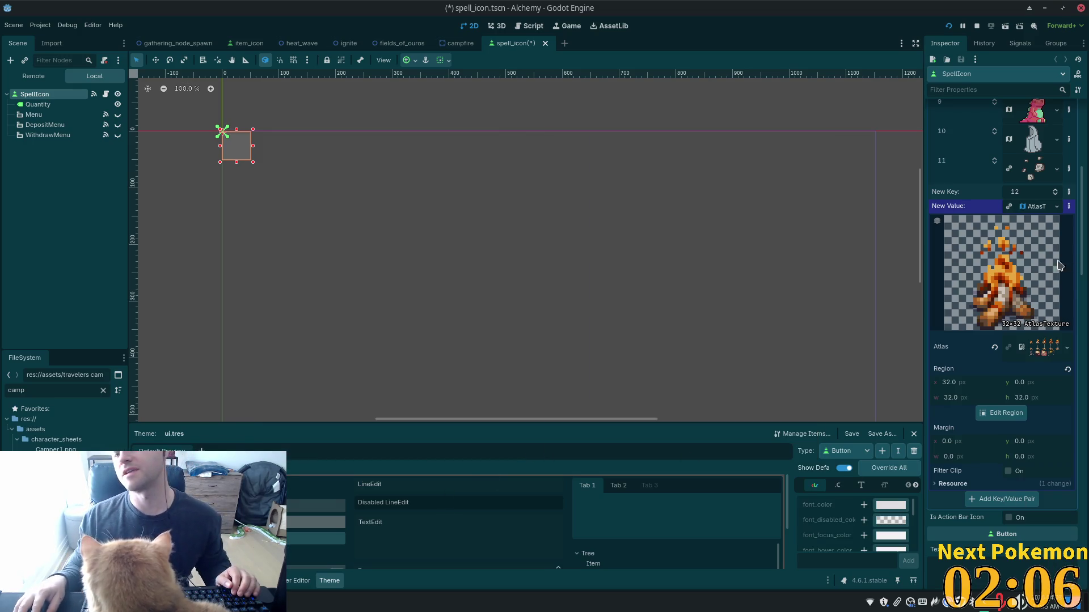
click(1034, 207)
click(998, 244)
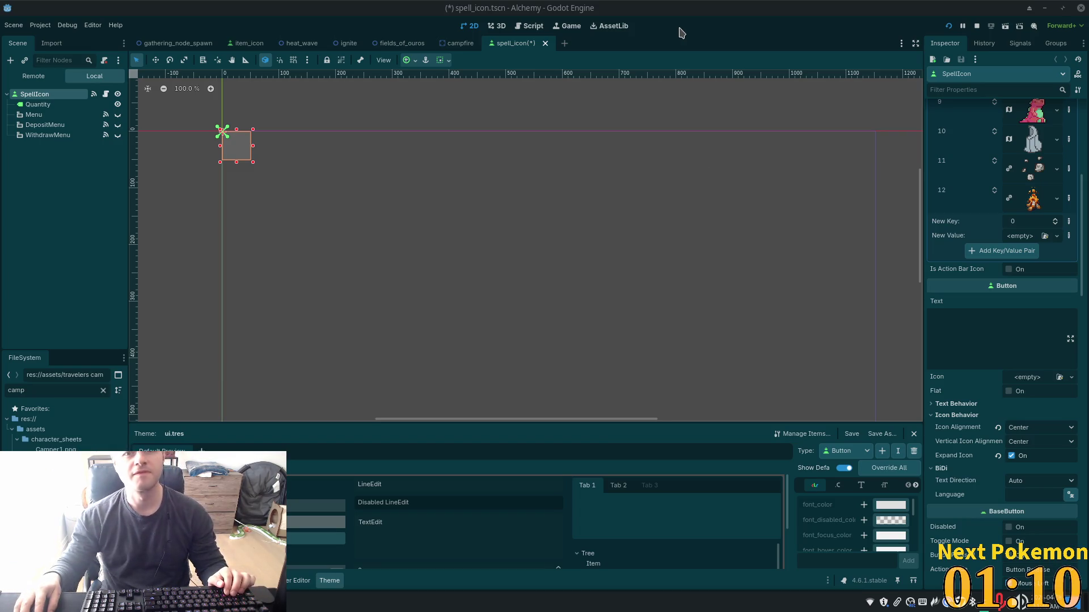
- Save spell_icon.tscn with the new key-12 campfire icon entry
key(ctrl+s)
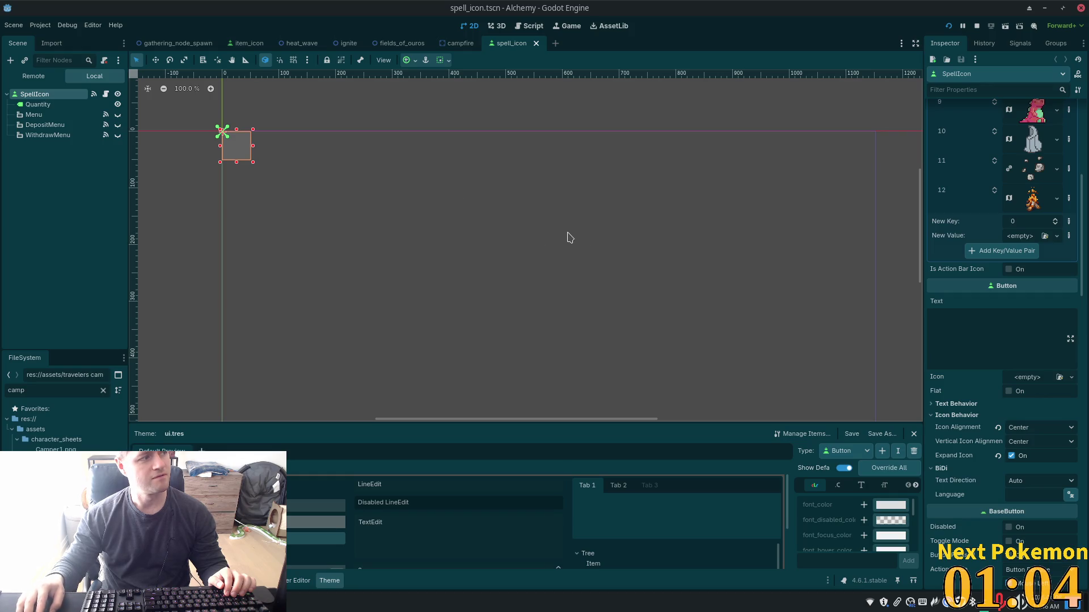
- Run the game, walk the character, and open the skills panel showing Refine Ore and Ignite
click(948, 24)
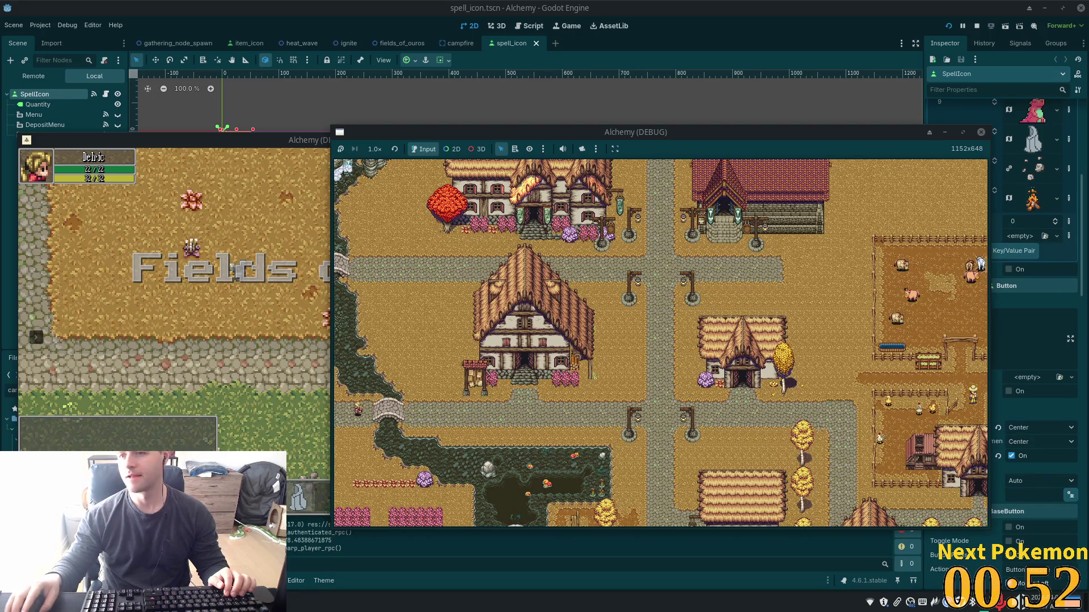
click(283, 284)
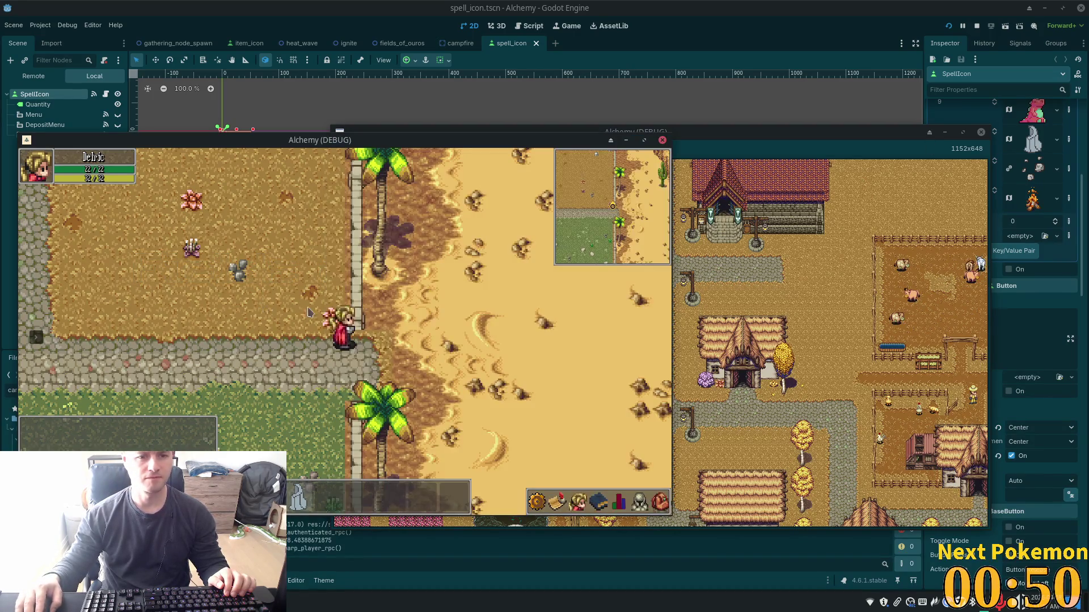
key(k)
key(a)
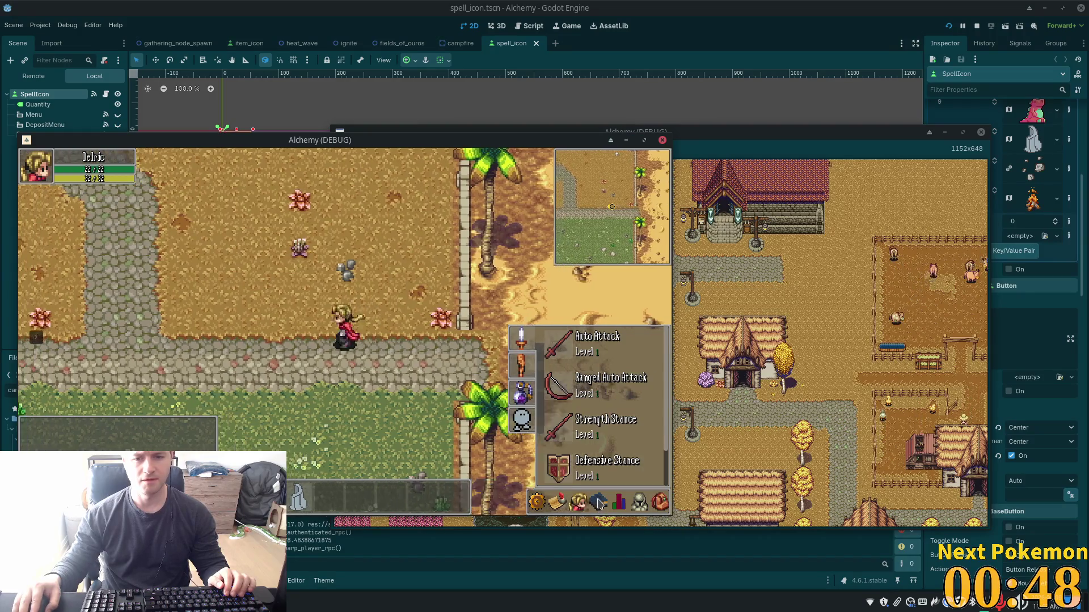
key(s)
click(521, 392)
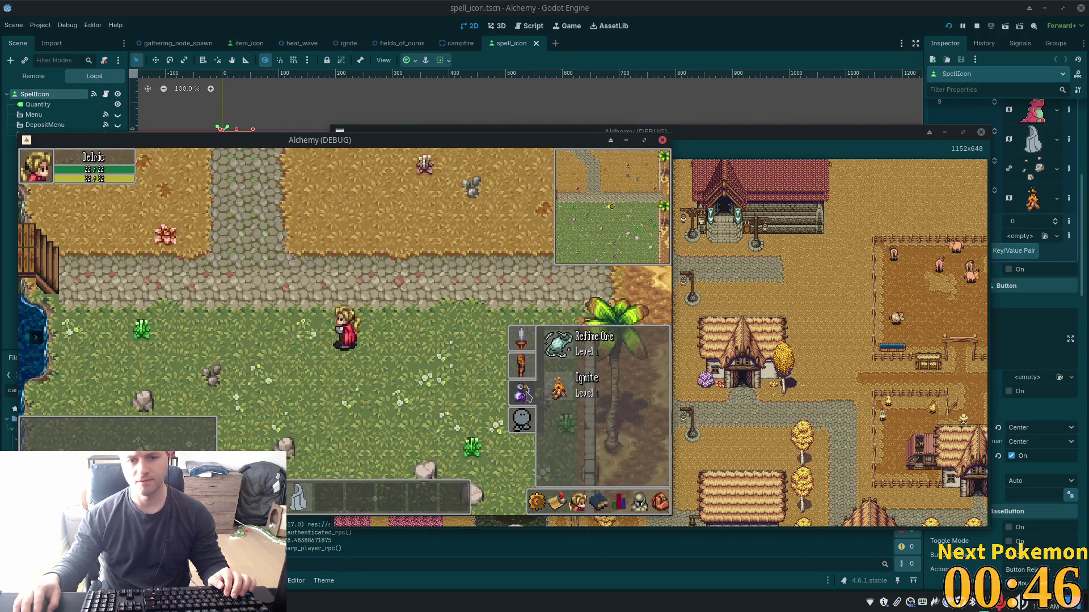
key(a)
key(w)
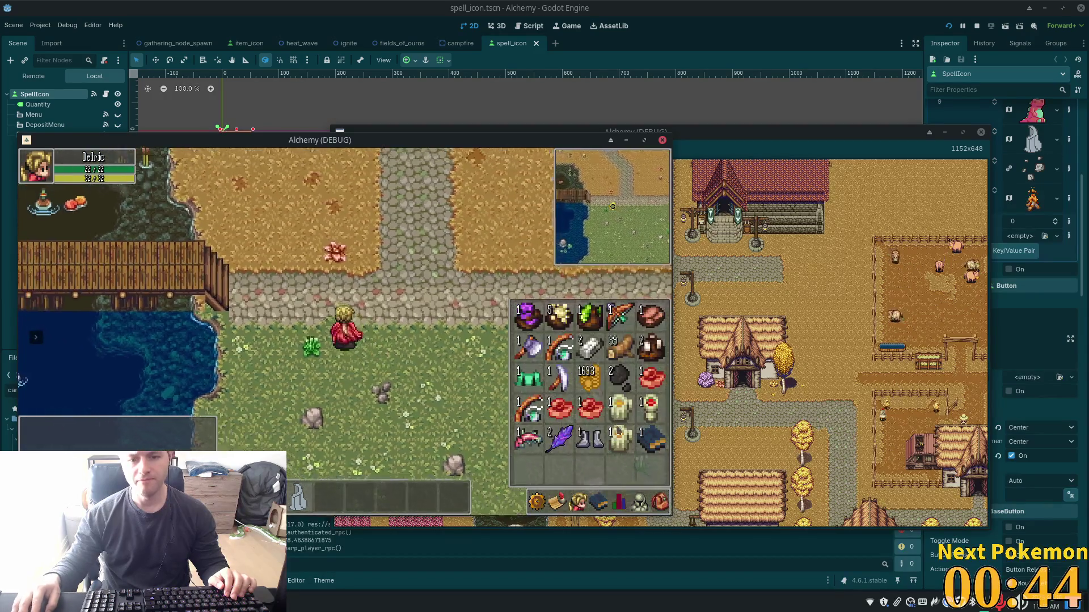
- Cycle through the stats and Friends/Blocked panels, then use an inventory item to hit the breakpoint
click(586, 499)
click(586, 499)
click(598, 502)
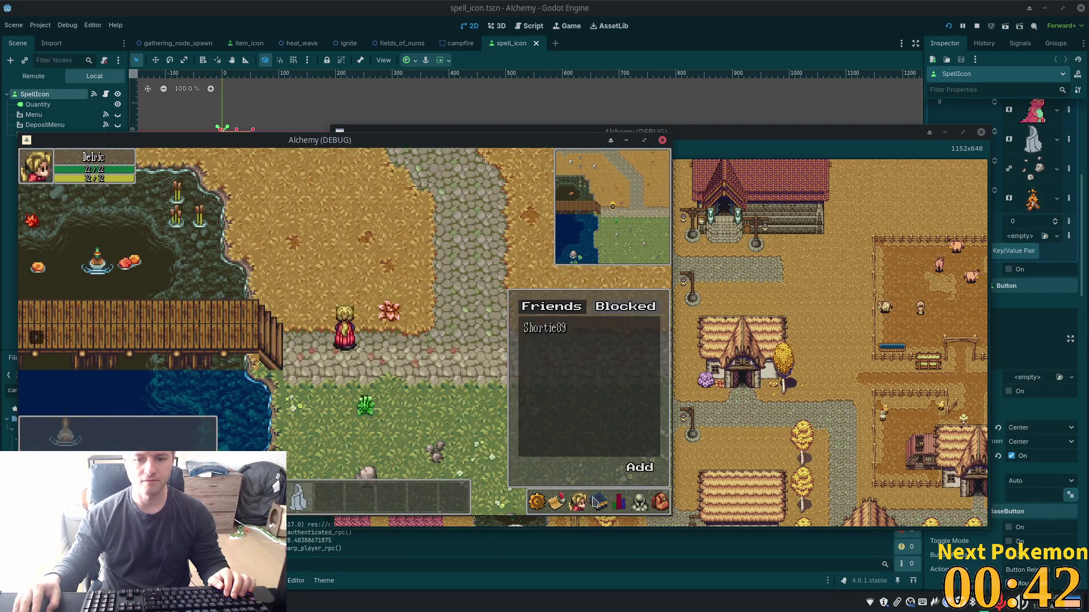
click(599, 503)
click(600, 506)
click(598, 504)
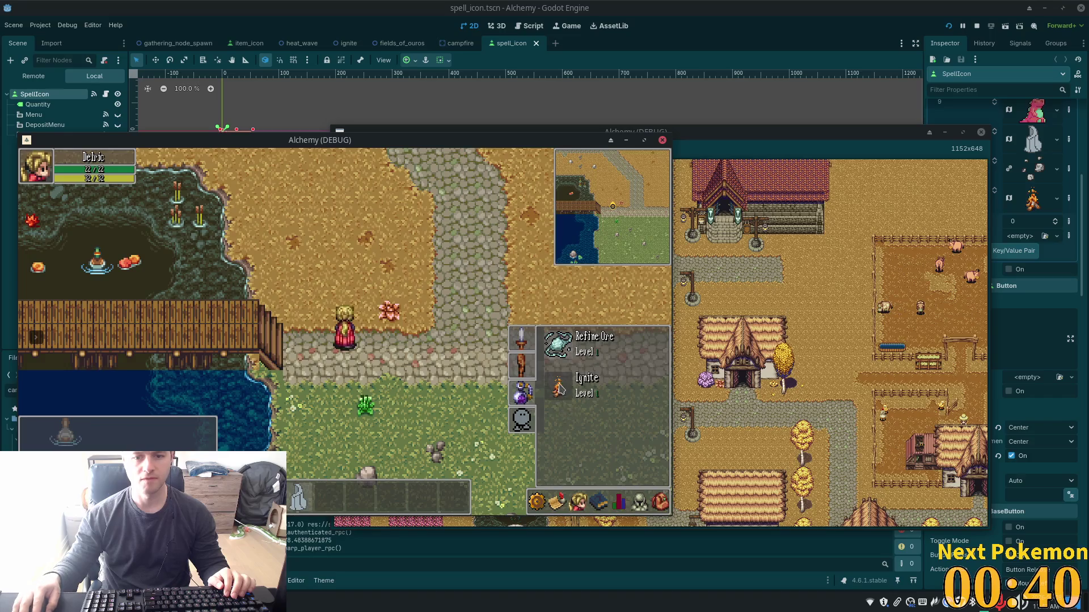
click(651, 502)
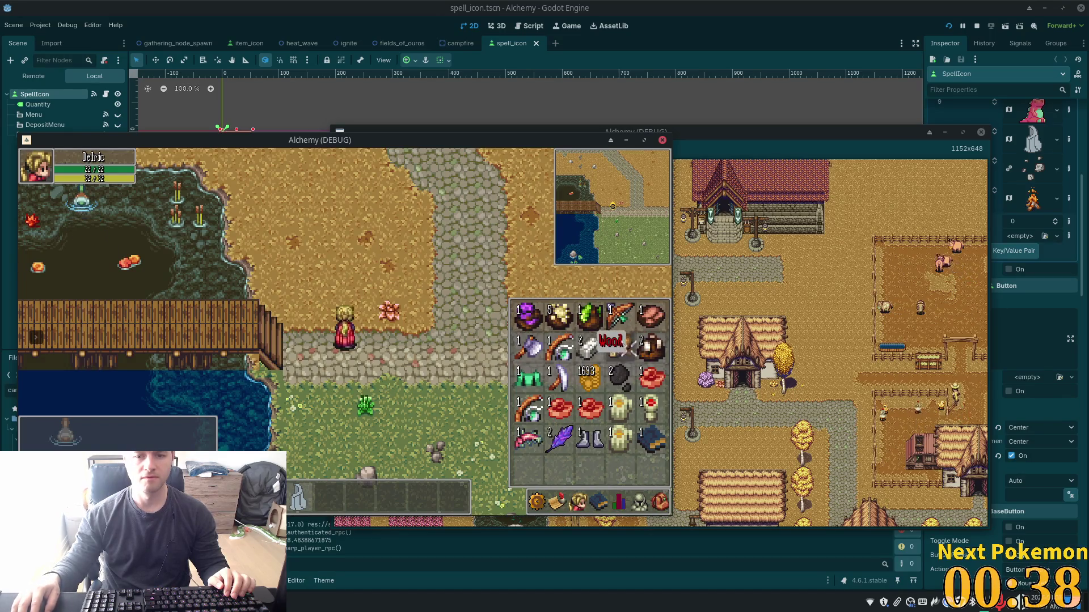
click(617, 346)
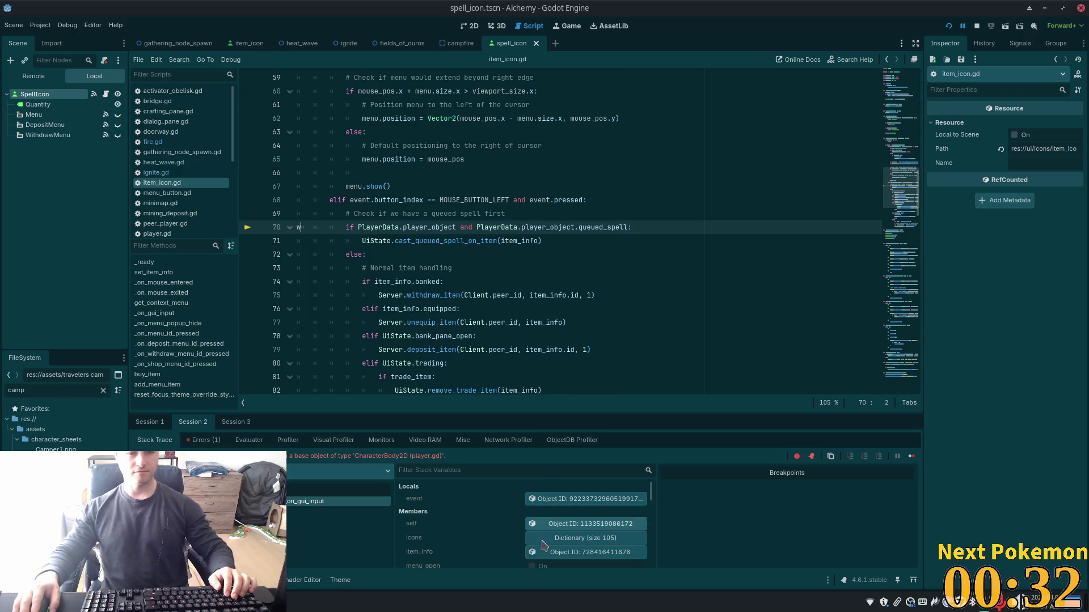
- Remove the stray 'w' and copy PlayerData.player_object.queued_spell from line 70
text(w)
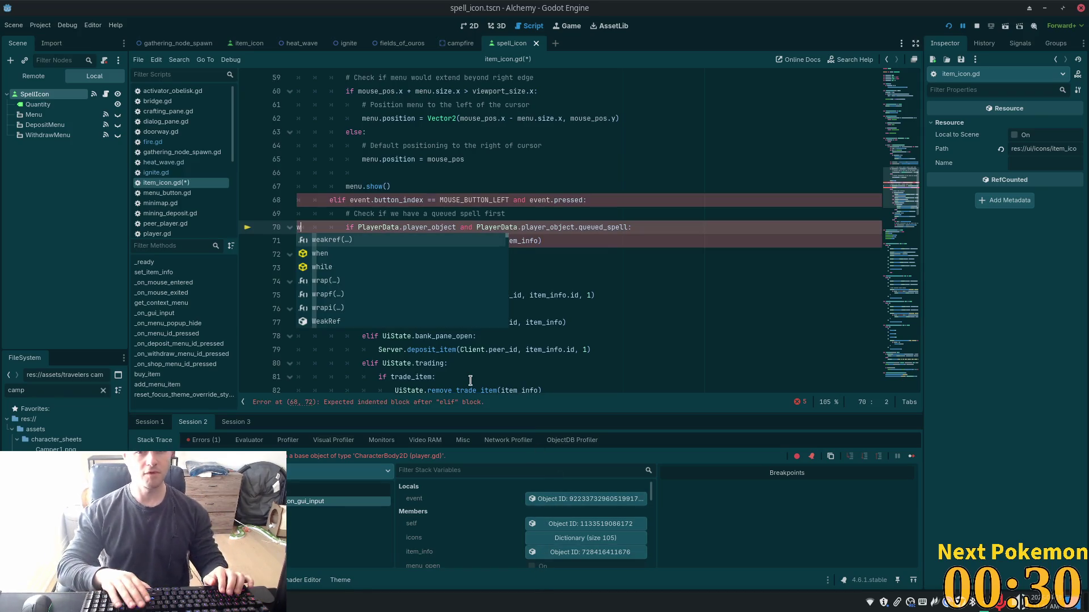
key(BackSpace)
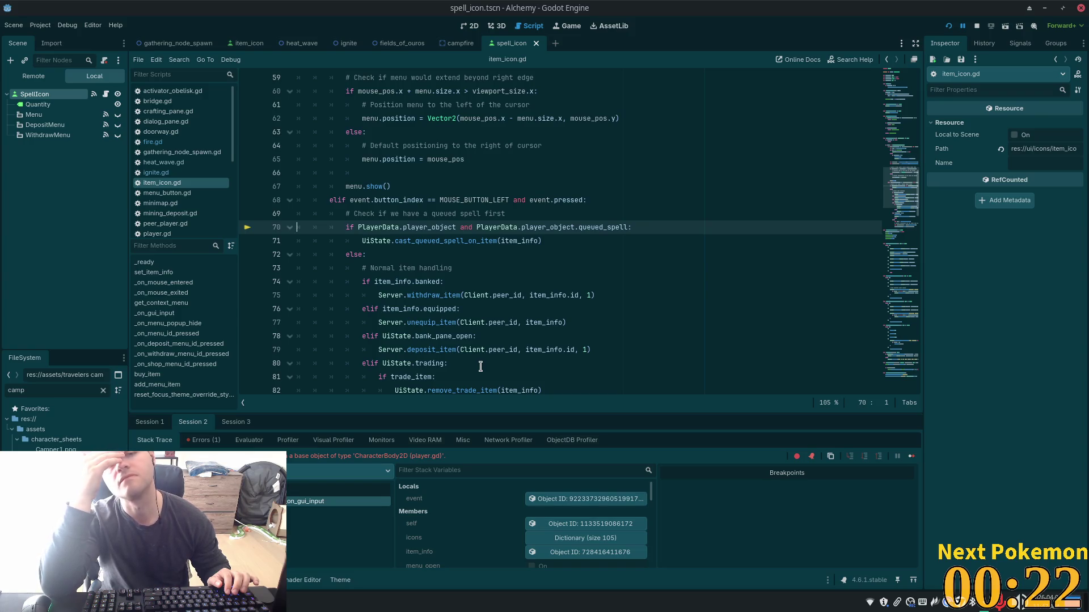
drag(628, 228, 474, 228)
click(562, 227)
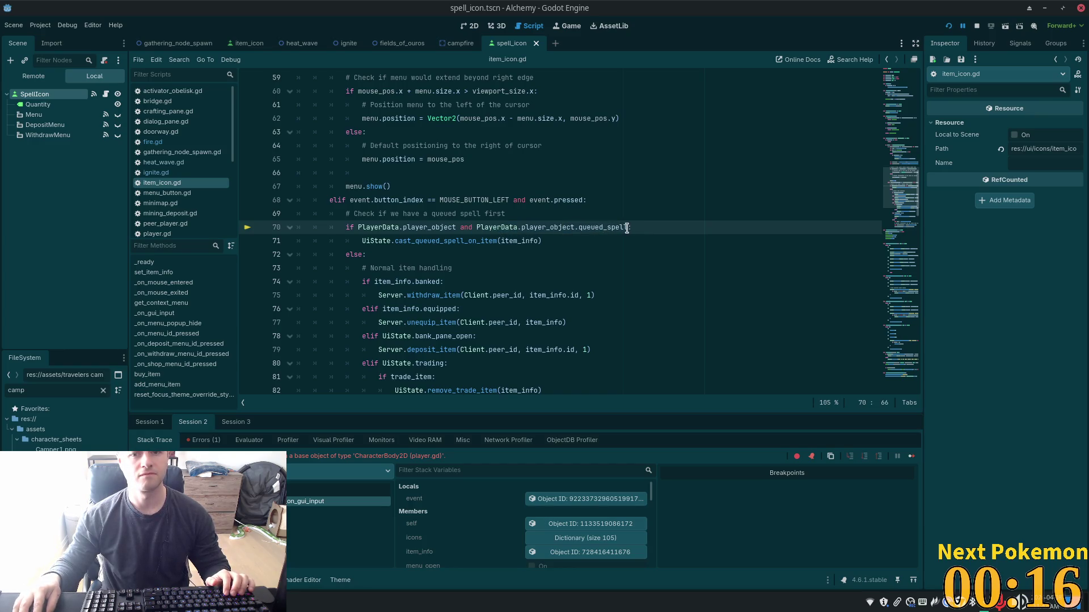
drag(627, 227, 475, 228)
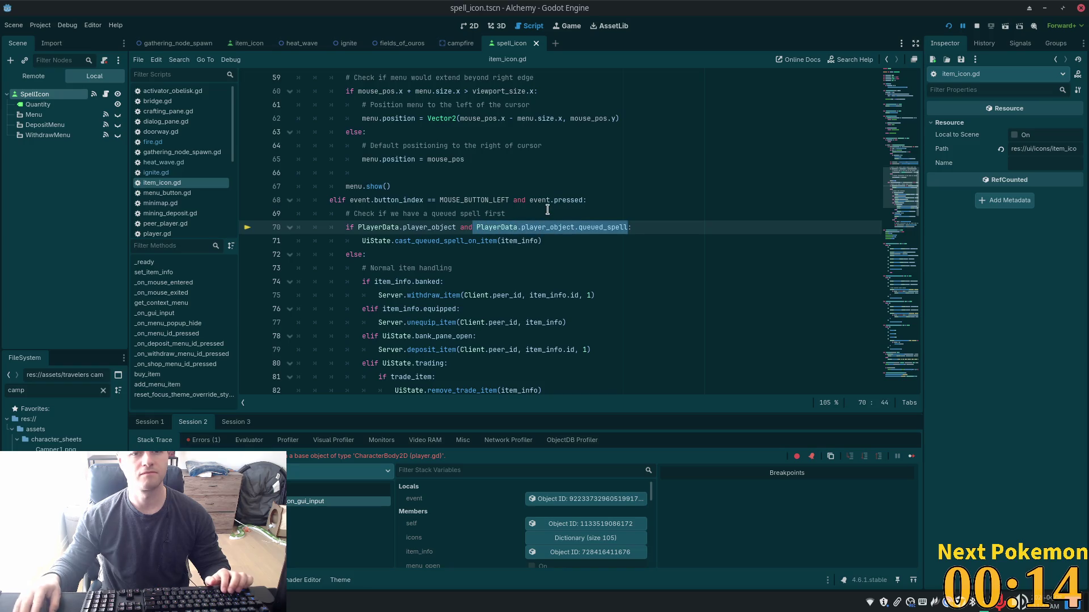
key(shift+Right)
key(ctrl+c)
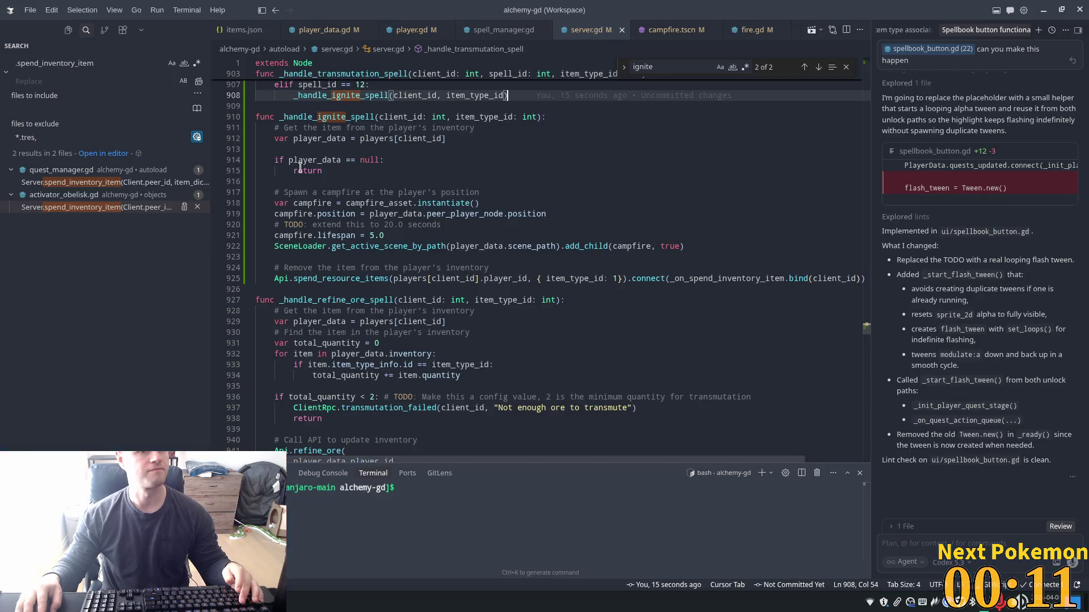
- In Cursor, find the expression, delete 'player_object.' on line 70, and save item_icon.gd
key(alt+Tab)
triple_click(82, 64)
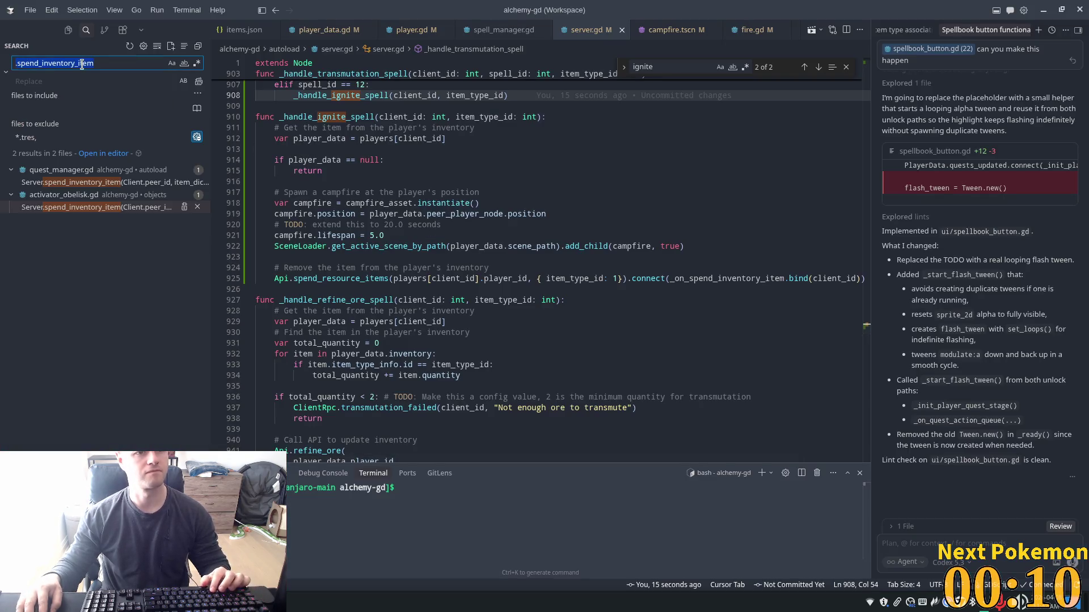
key(ctrl+v)
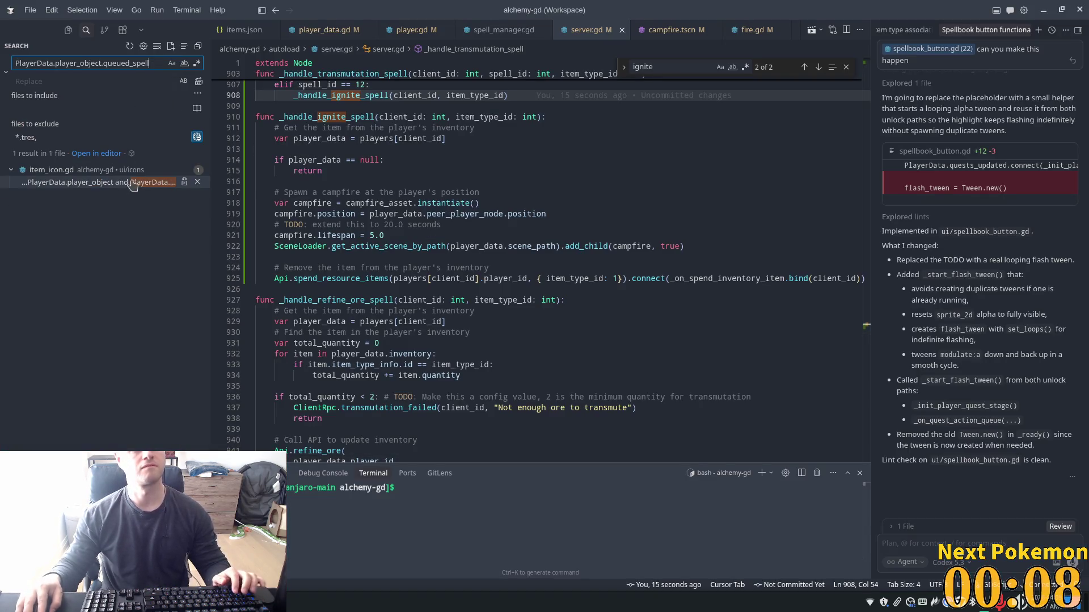
click(133, 183)
double_click(566, 265)
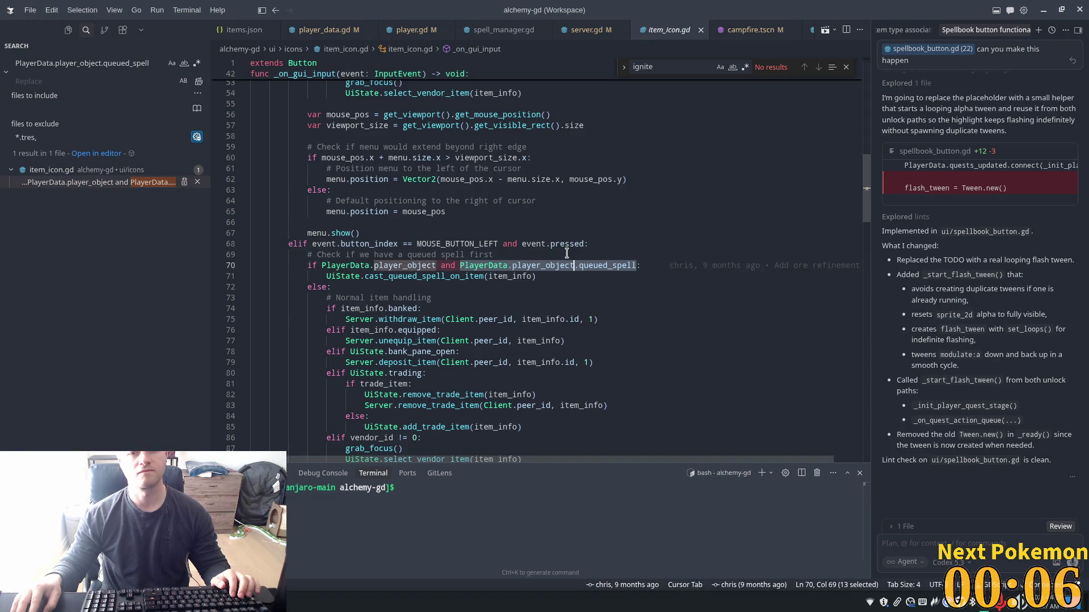
key(BackSpace)
key(BackSpace)
key(ctrl+s)
key(alt+Tab)
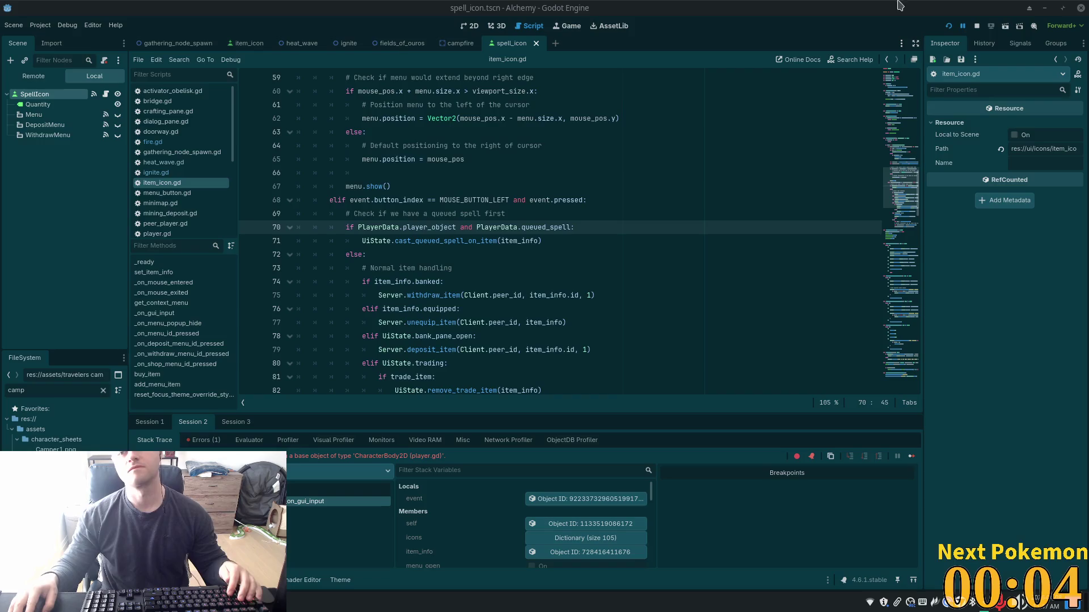
- Relaunch the game, view the Refine Ore and Ignite skills, and open then close the inventory
click(947, 29)
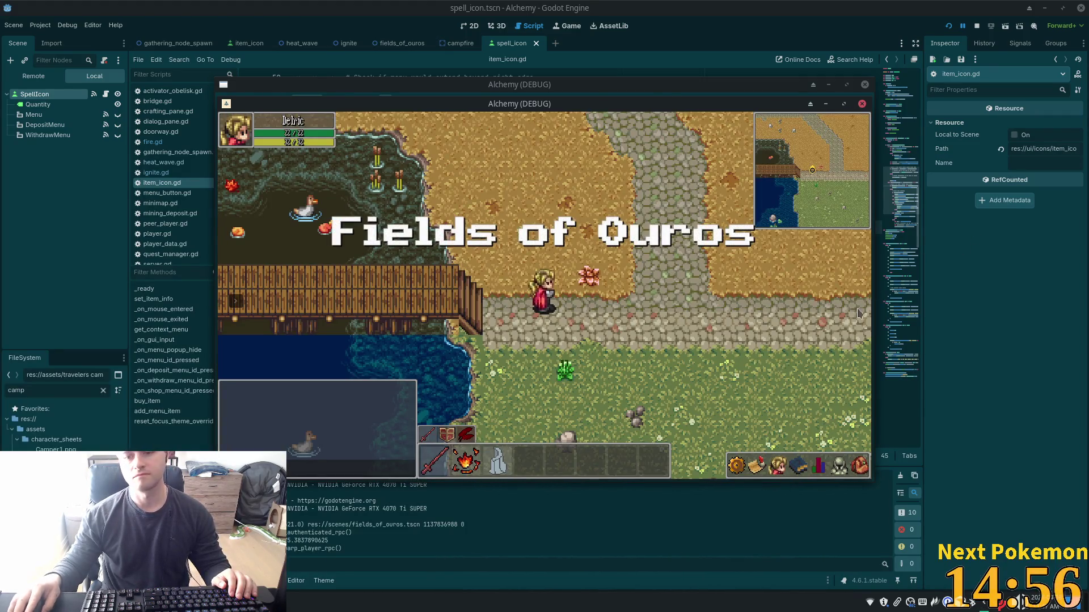
click(794, 456)
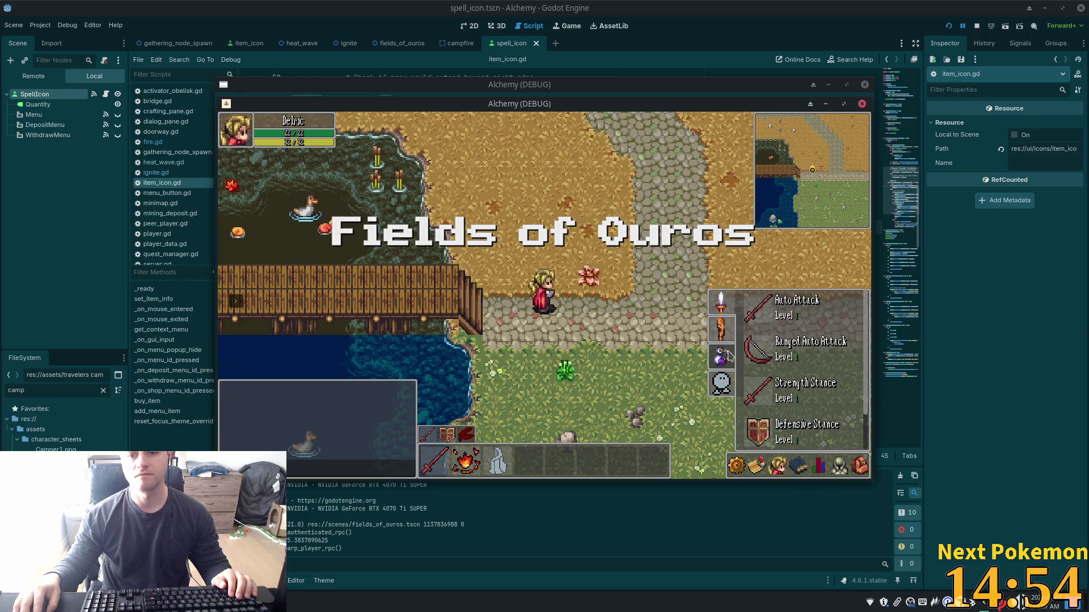
click(720, 356)
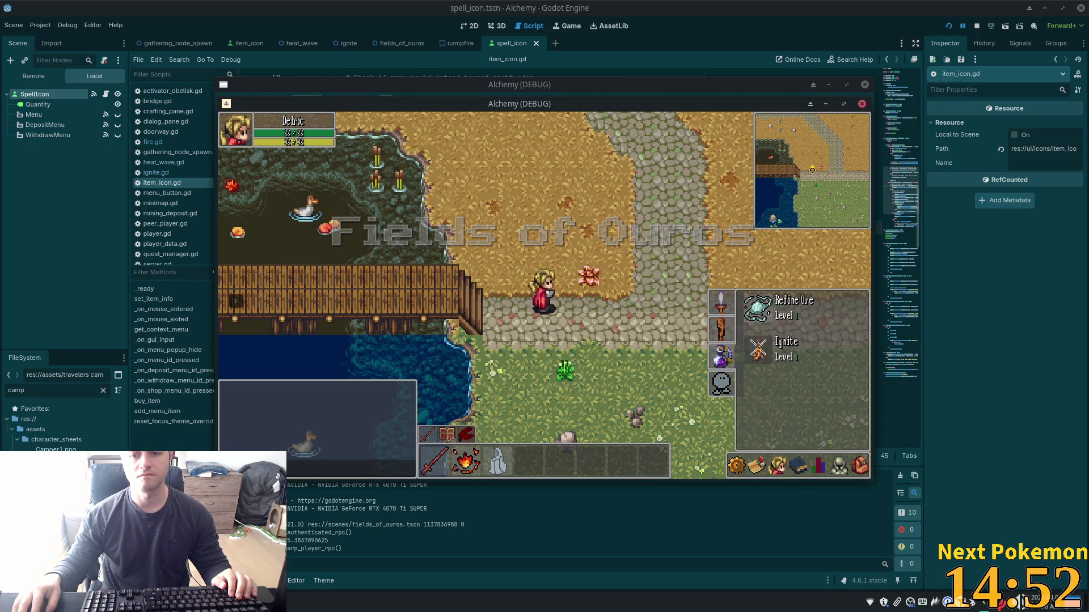
click(858, 466)
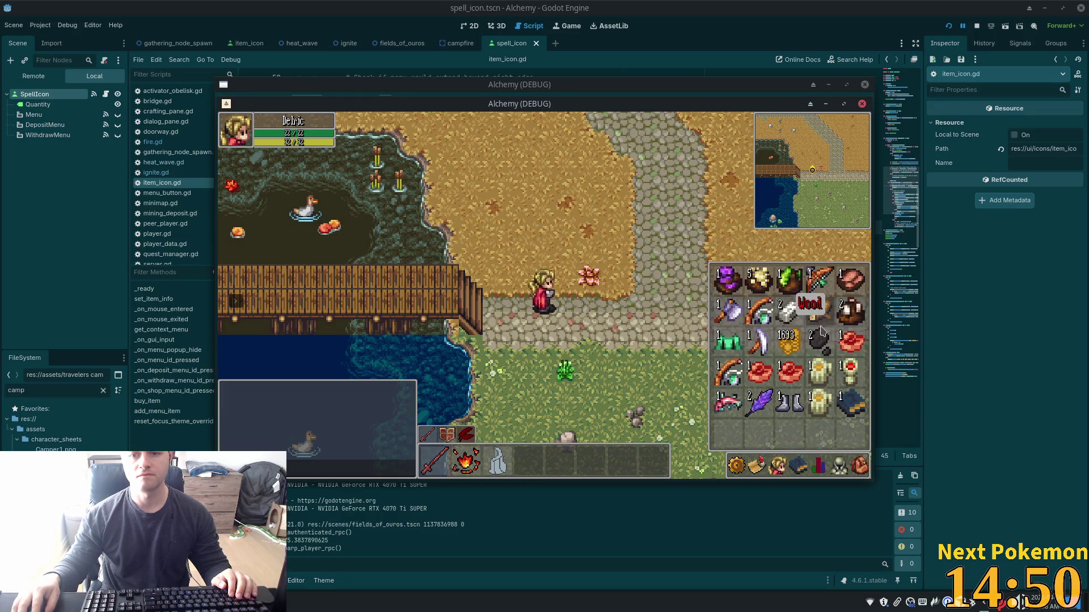
click(611, 432)
key(d)
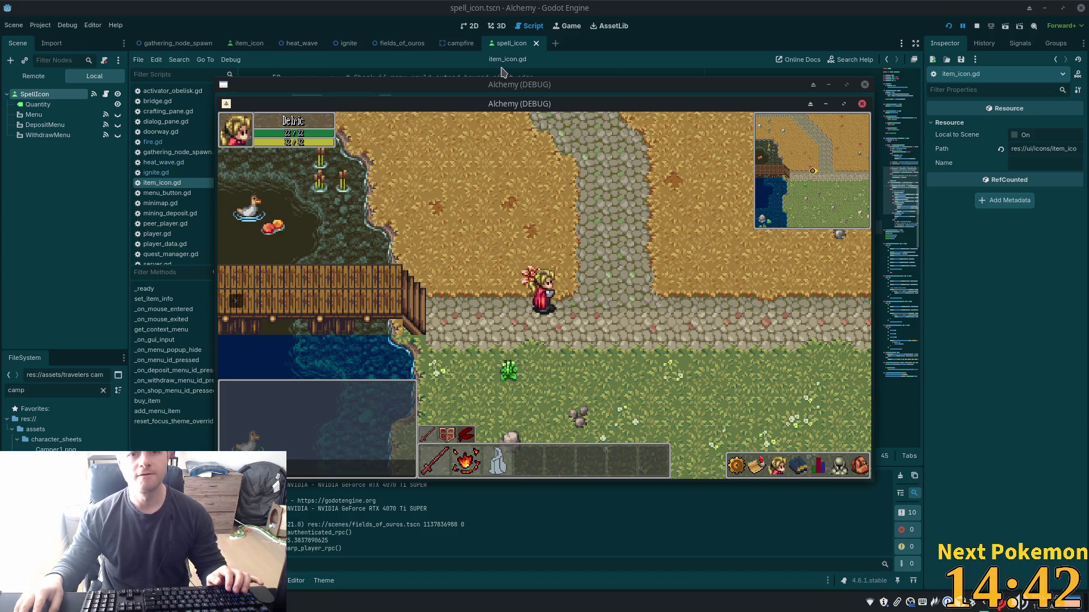
- Free the game camera with F5, zoom out over the map, then zoom back onto the pond
key(F5)
scroll(618, 288, down, 2)
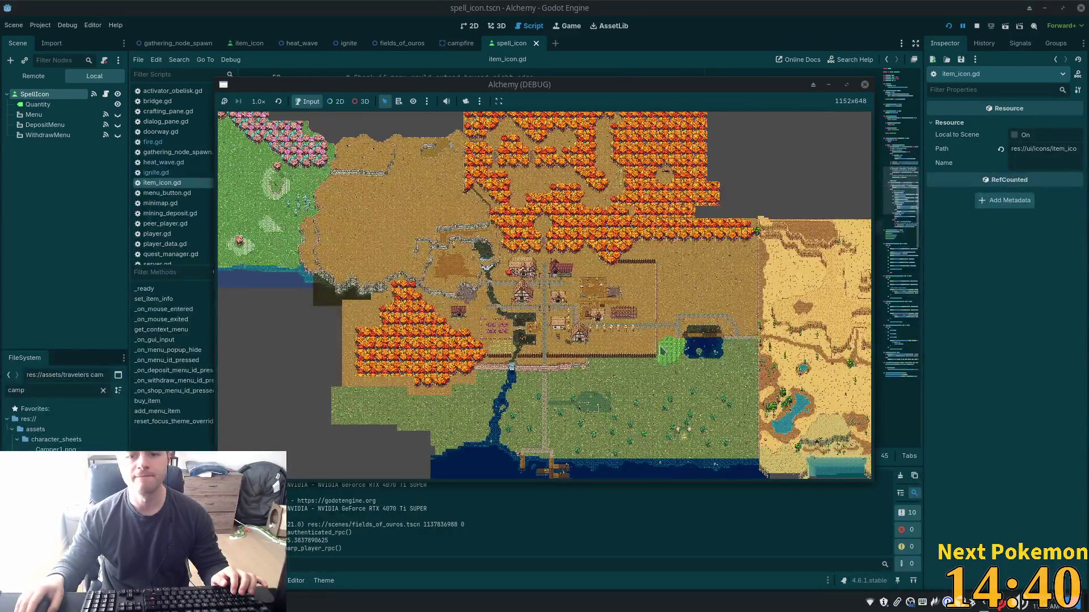
scroll(771, 358, up, 5)
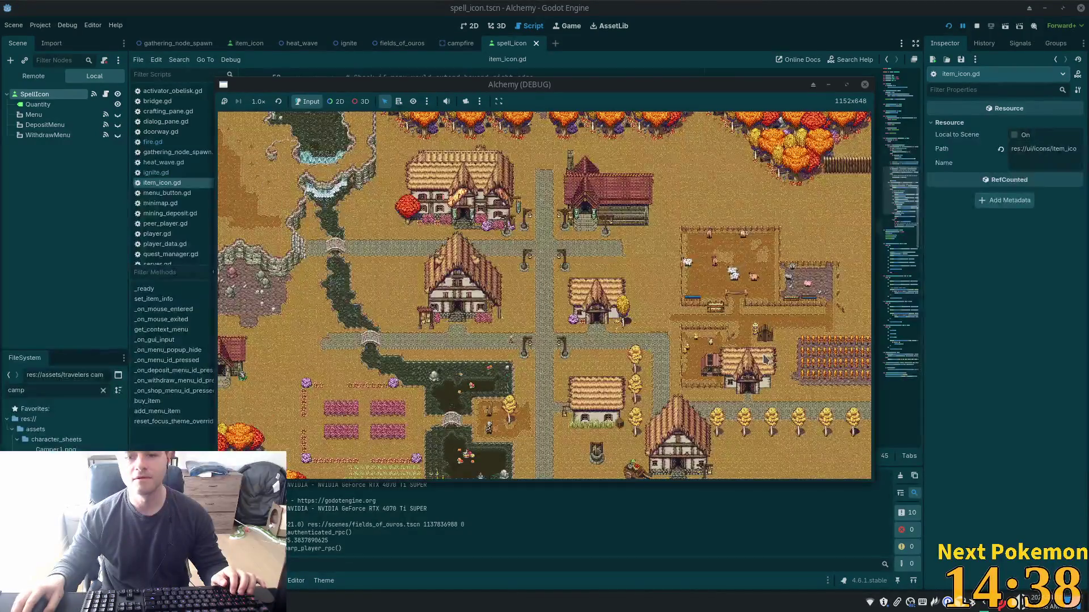
scroll(761, 357, down, 3)
scroll(638, 345, up, 6)
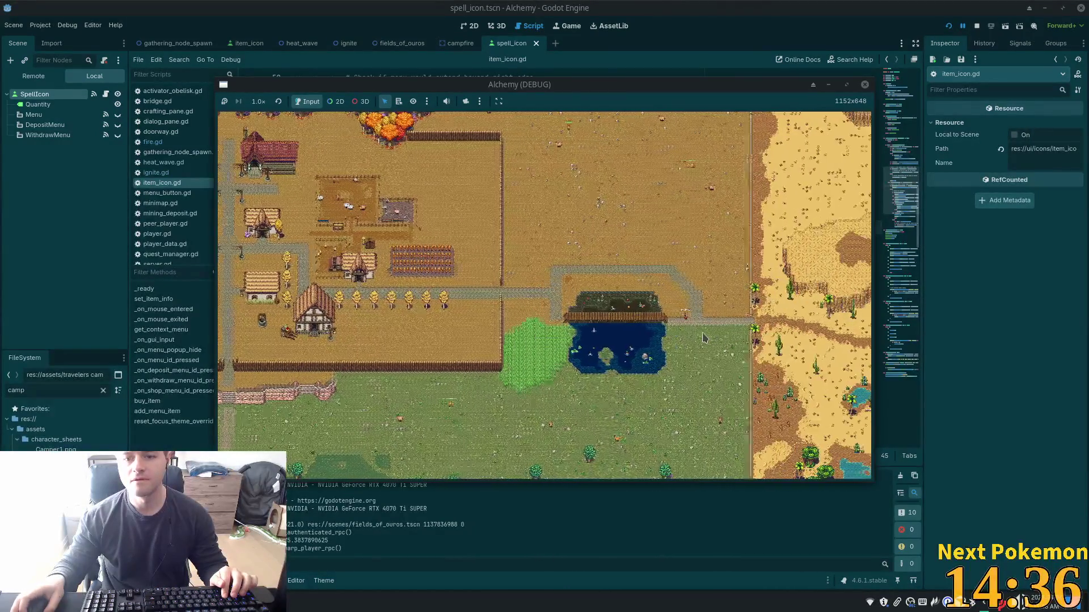
scroll(638, 344, up, 2)
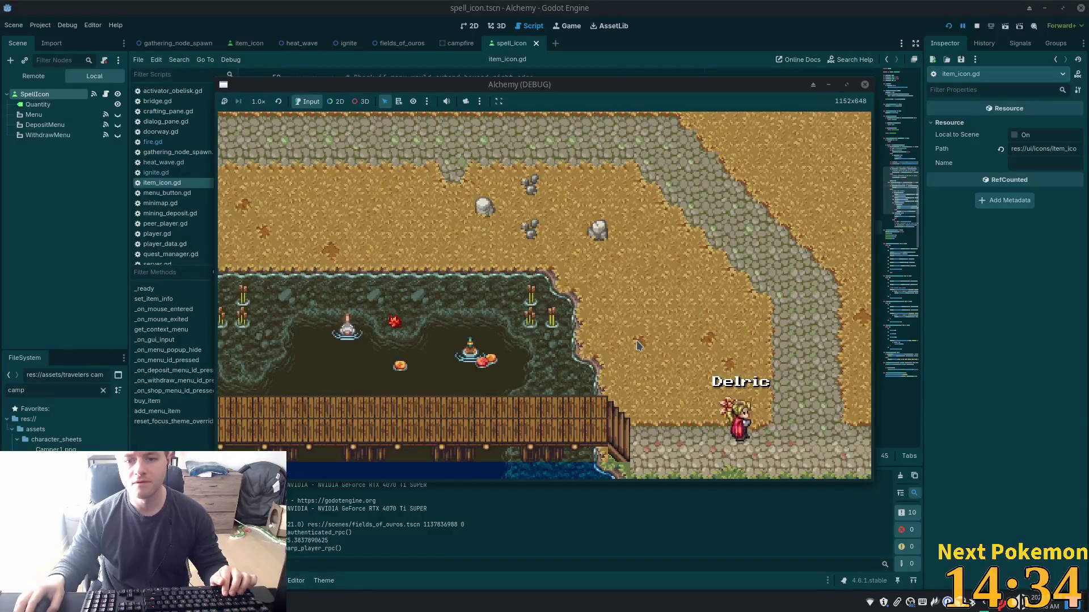
scroll(647, 352, down, 4)
scroll(647, 353, down, 4)
scroll(646, 353, up, 1)
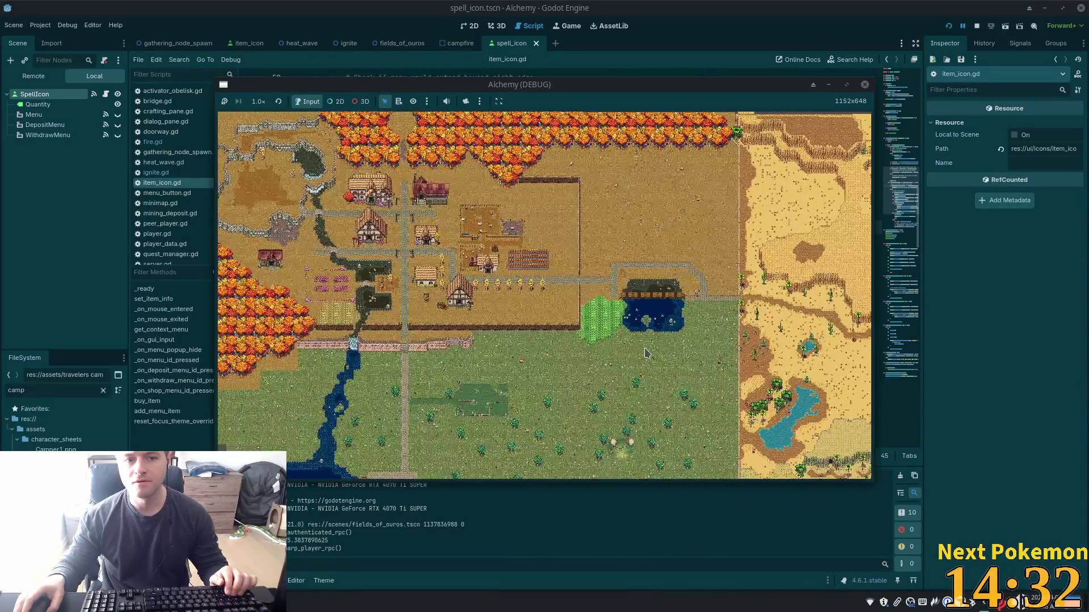
scroll(648, 353, up, 4)
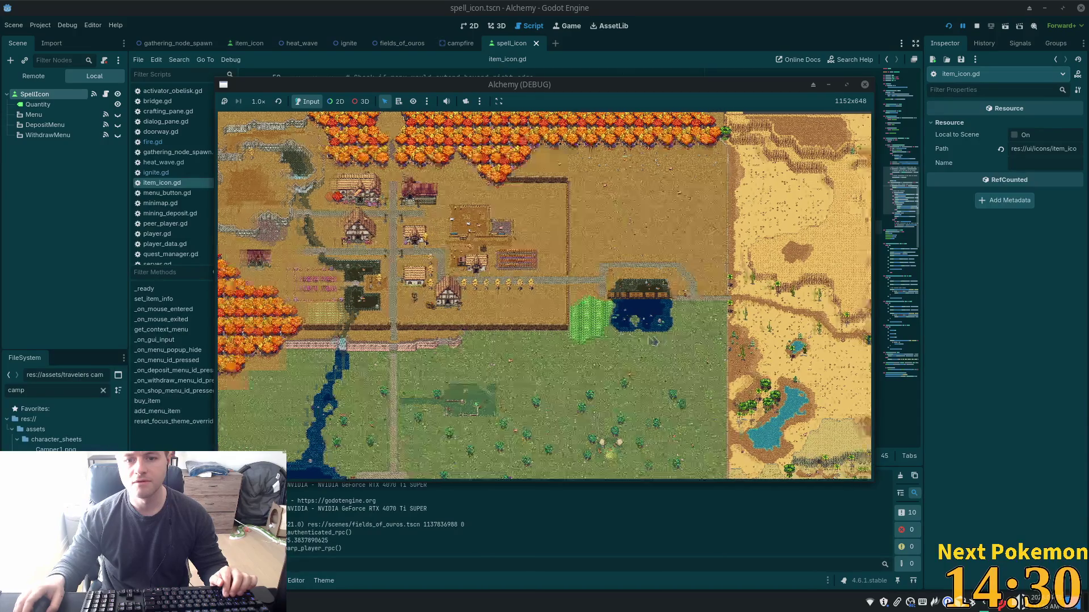
scroll(659, 356, up, 3)
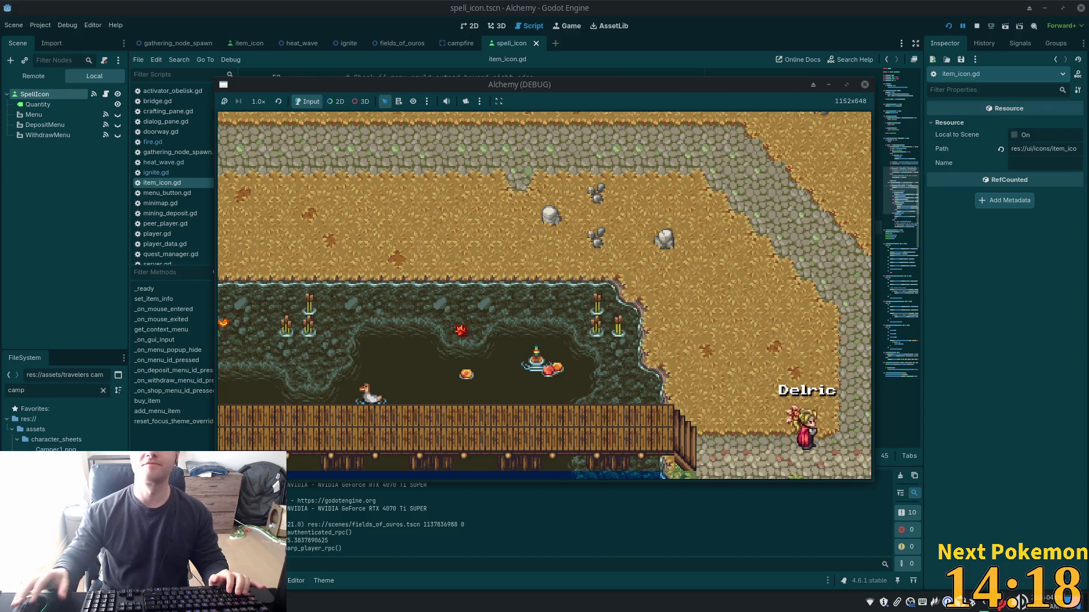
- Bring the second client forward and cycle its panel through equipment, spells and inventory
drag(613, 91, 776, 138)
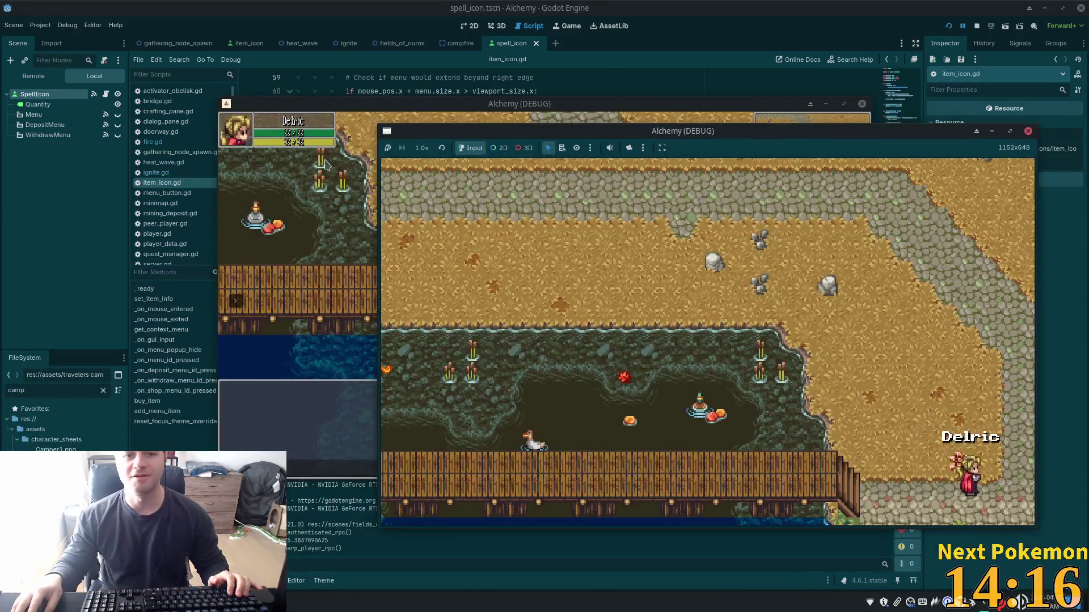
click(638, 336)
click(841, 464)
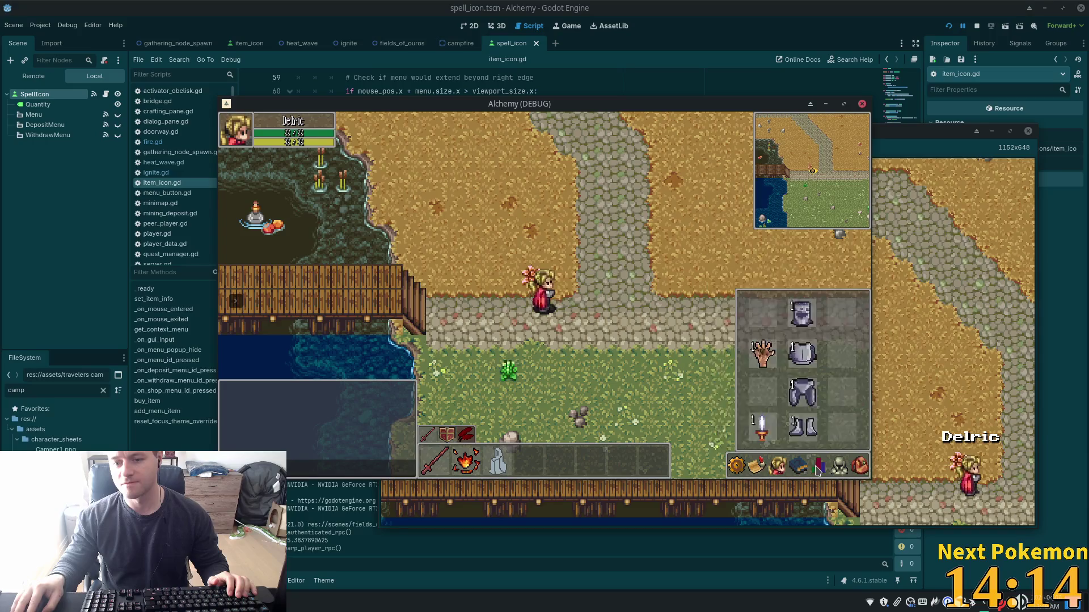
click(801, 466)
click(860, 466)
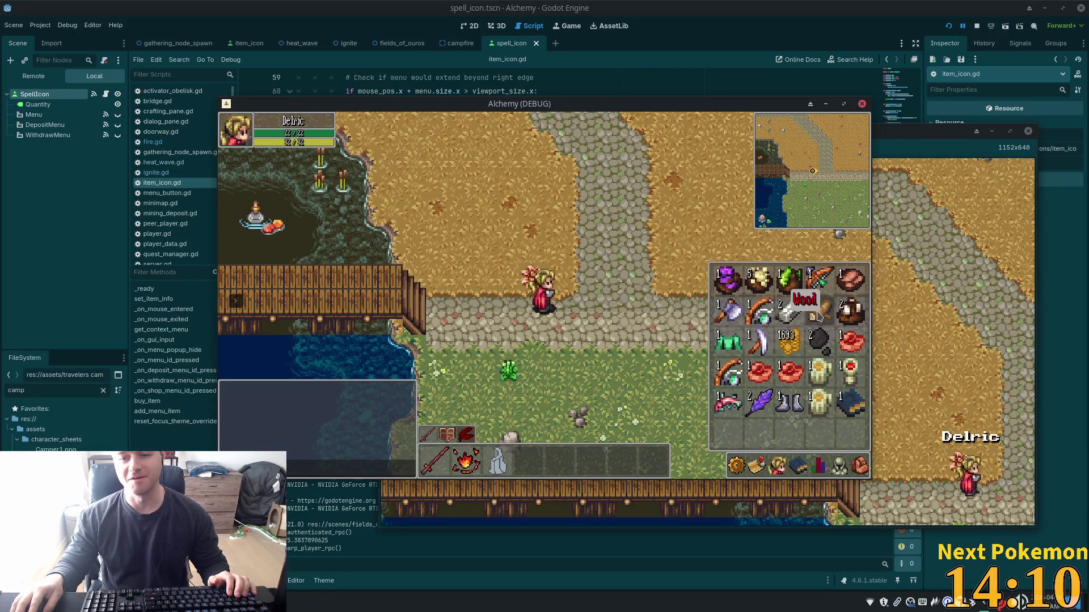
- Close the inventory and walk the player character left
key(Escape)
key(a)
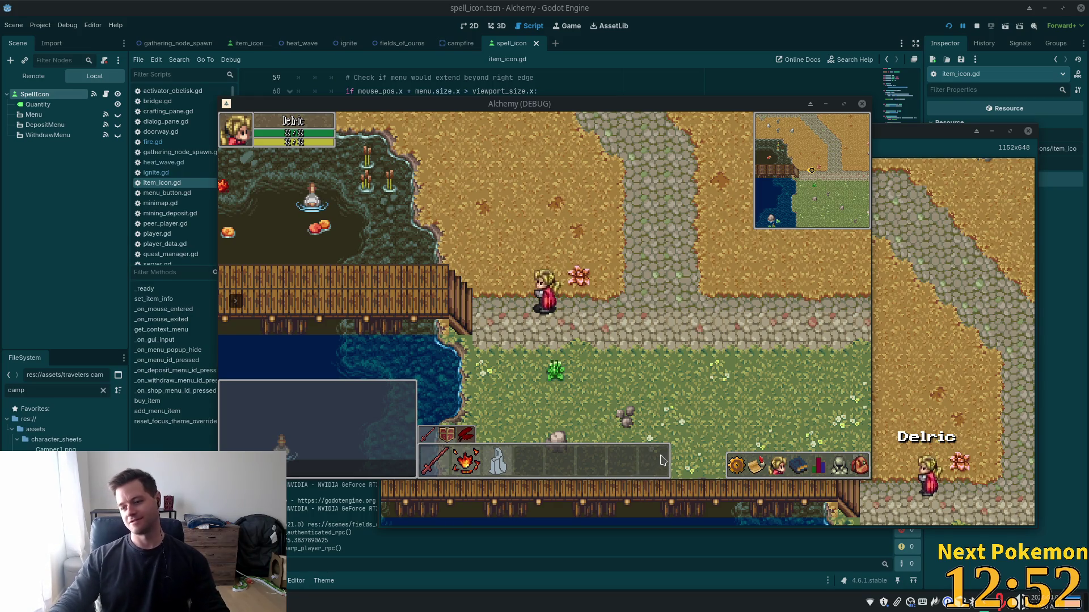
mouse_move(663, 453)
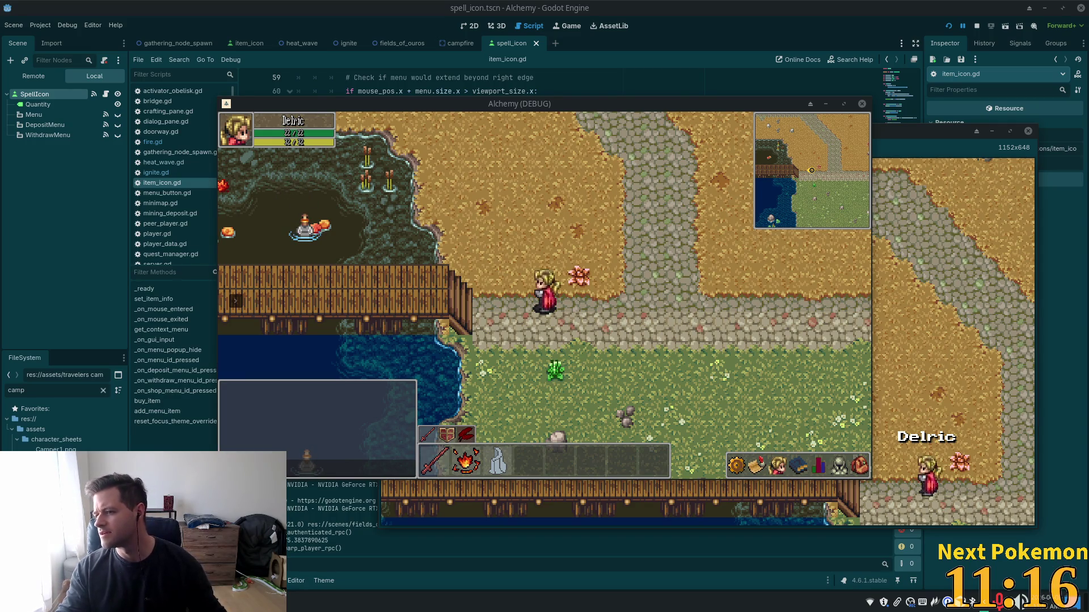
mouse_move(688, 19)
mouse_down()
mouse_move(397, 29)
mouse_move(514, 32)
mouse_up()
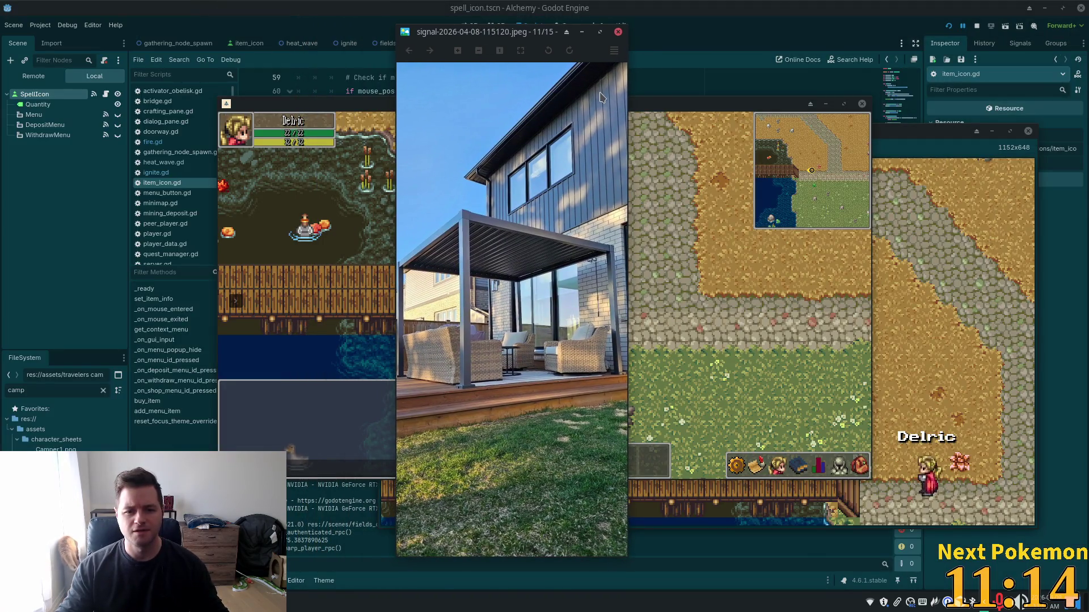
drag(628, 196, 748, 196)
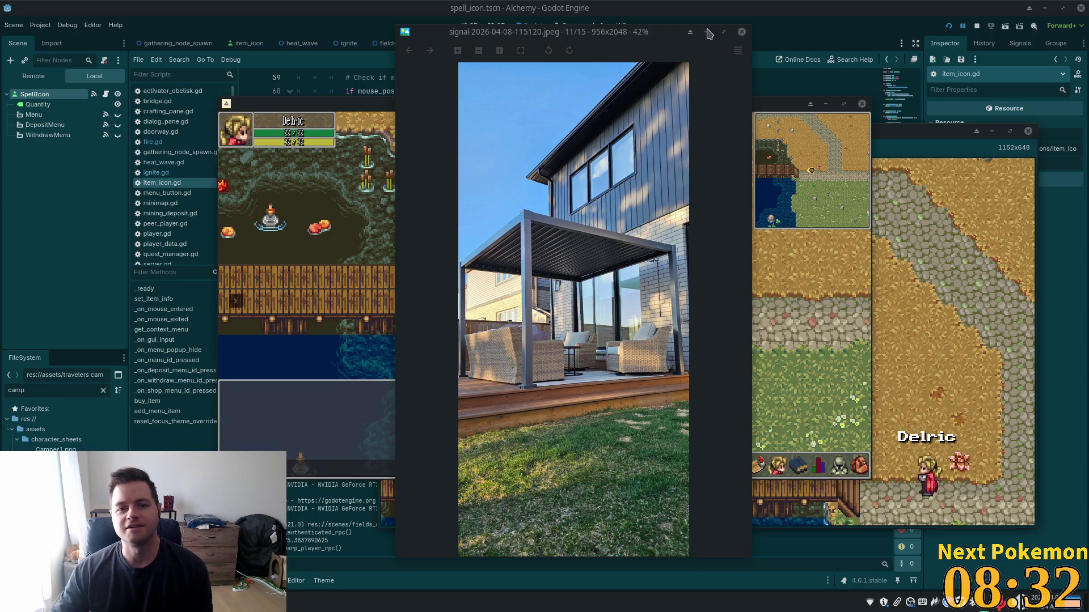
click(742, 33)
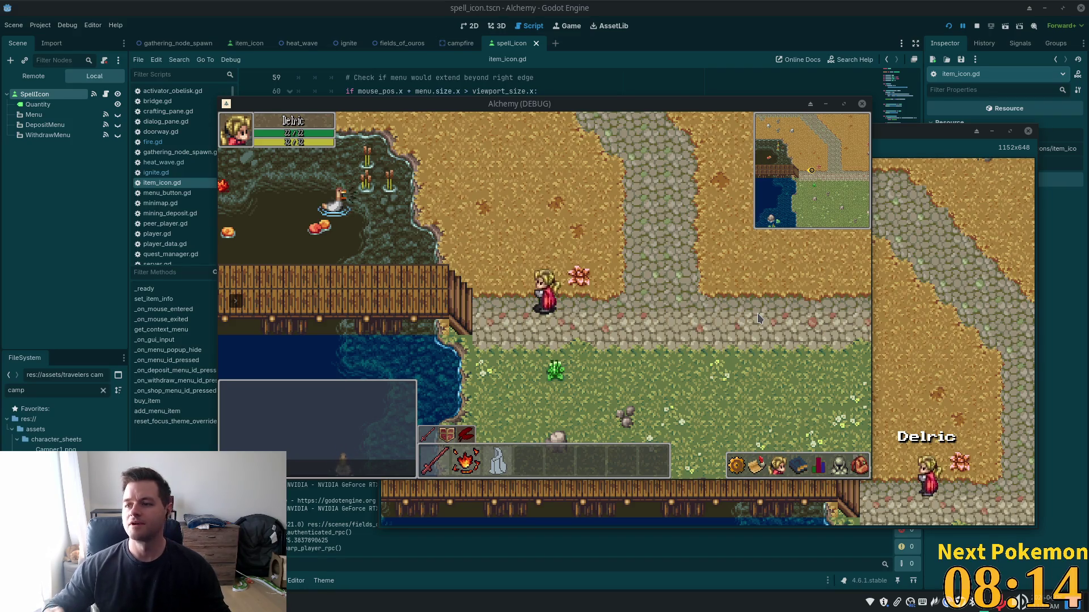
- Walk the character down, up-left and right around the junction, then stop both clients with F8
key(s)
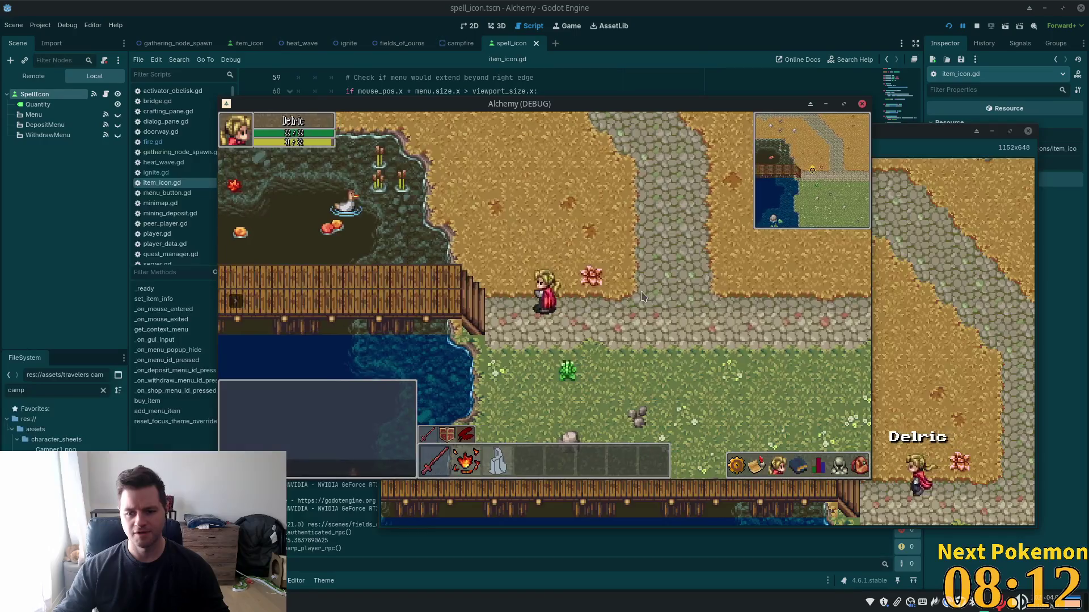
key(w)
key(a)
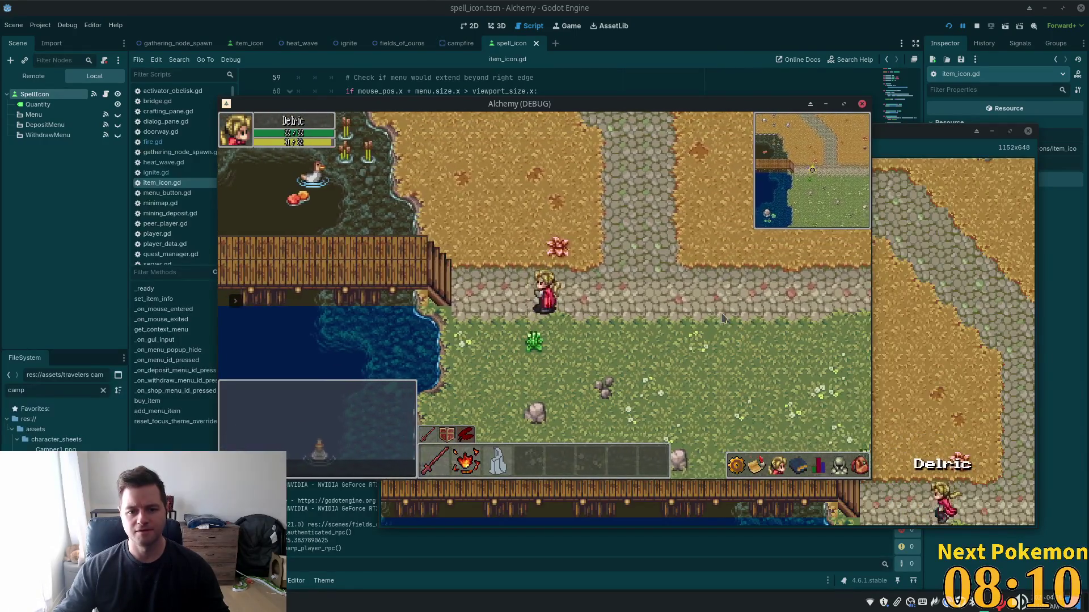
key(d)
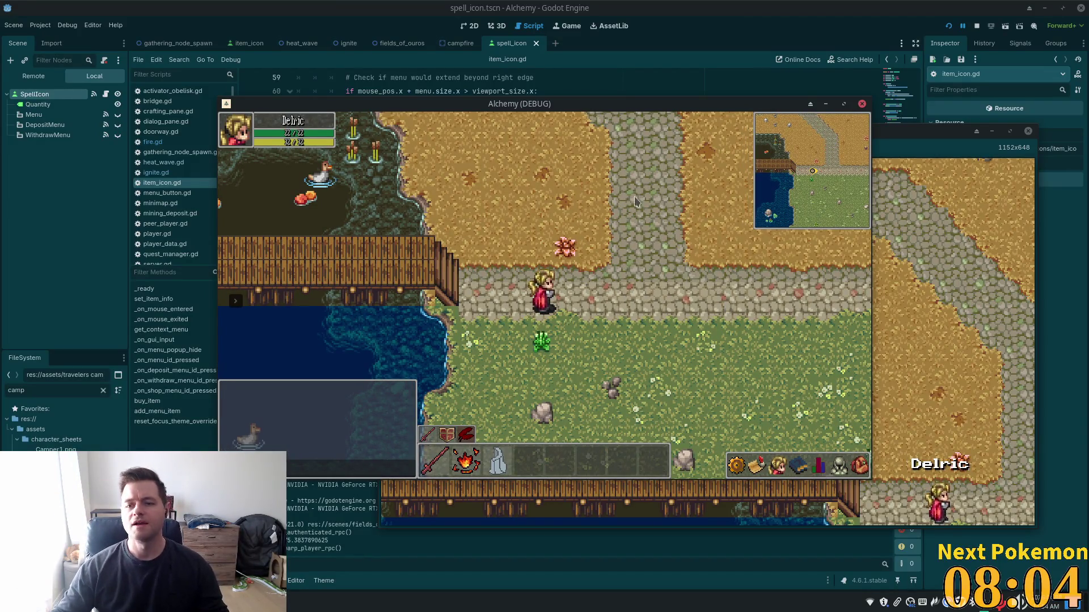
key(F8)
click(460, 44)
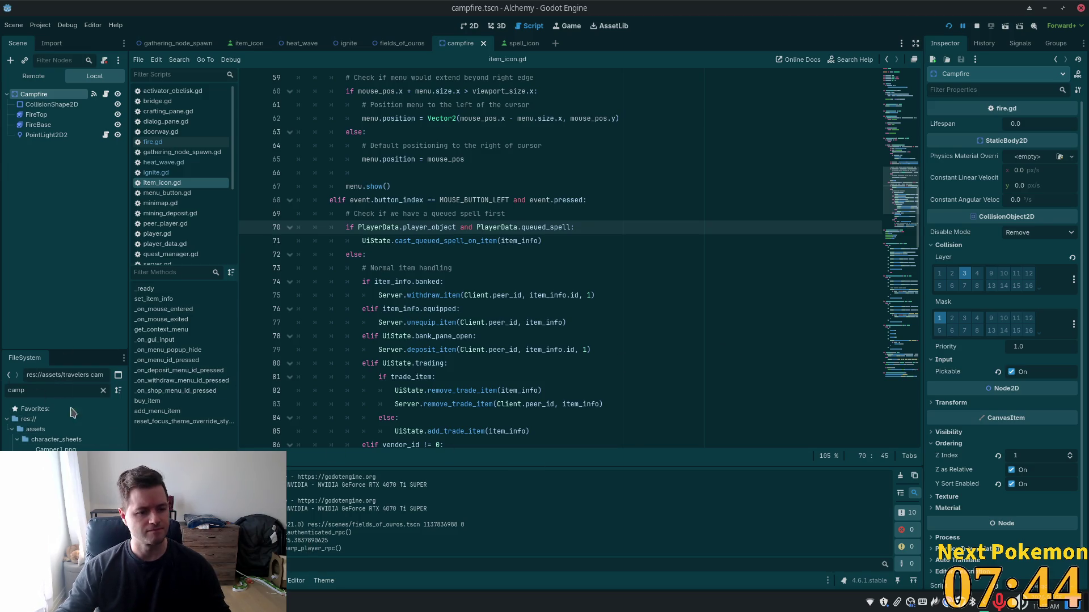
- Filter FileSystem for camp and duplicate campfire.tscn as peer_fire.tscn
double_click(29, 390)
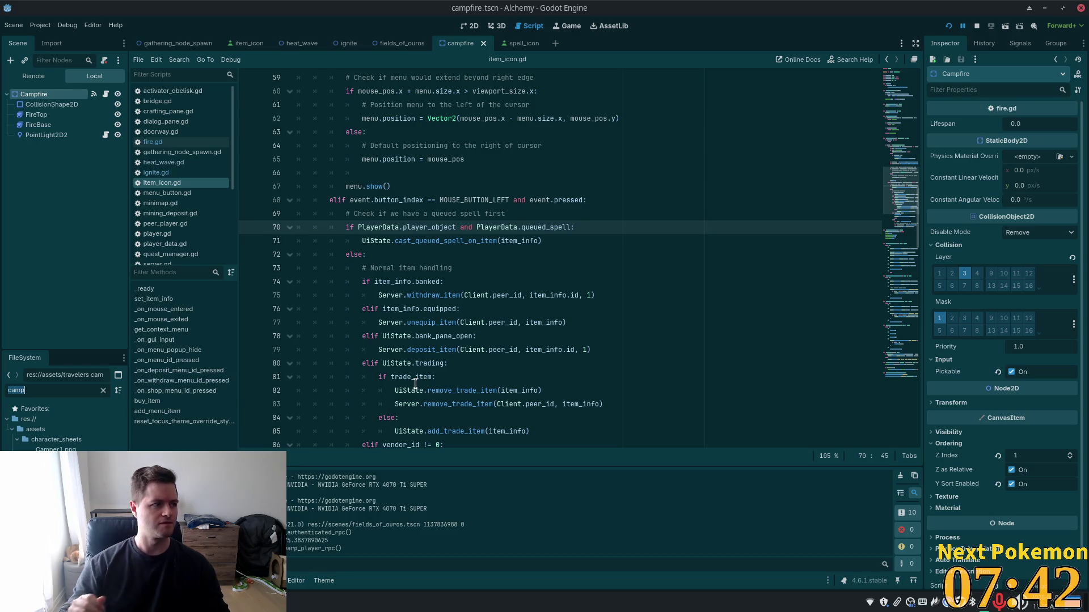
mouse_move(416, 384)
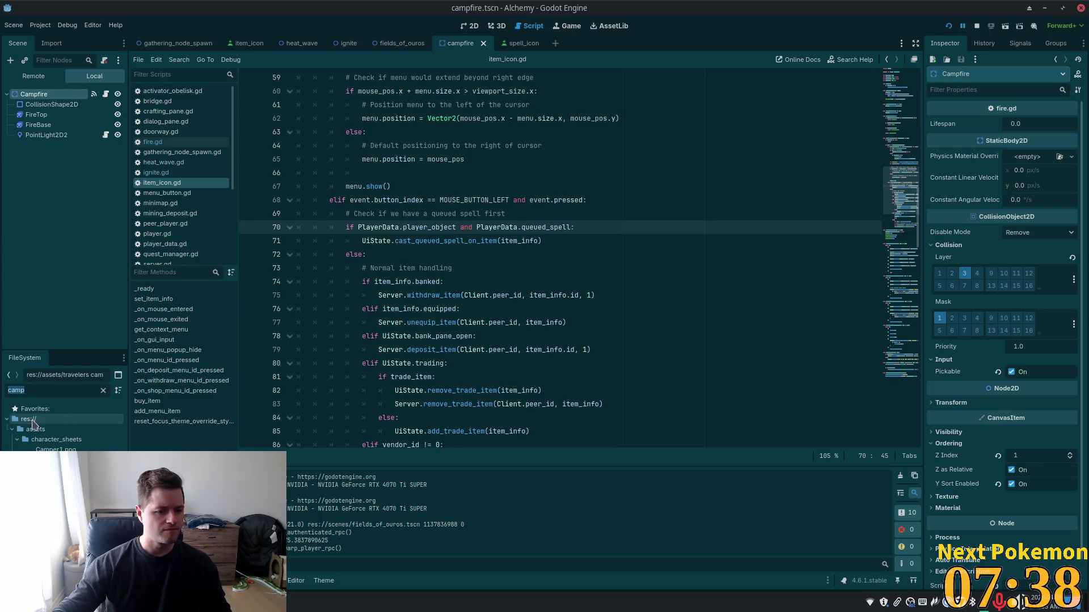
click(51, 471)
key(ctrl+d)
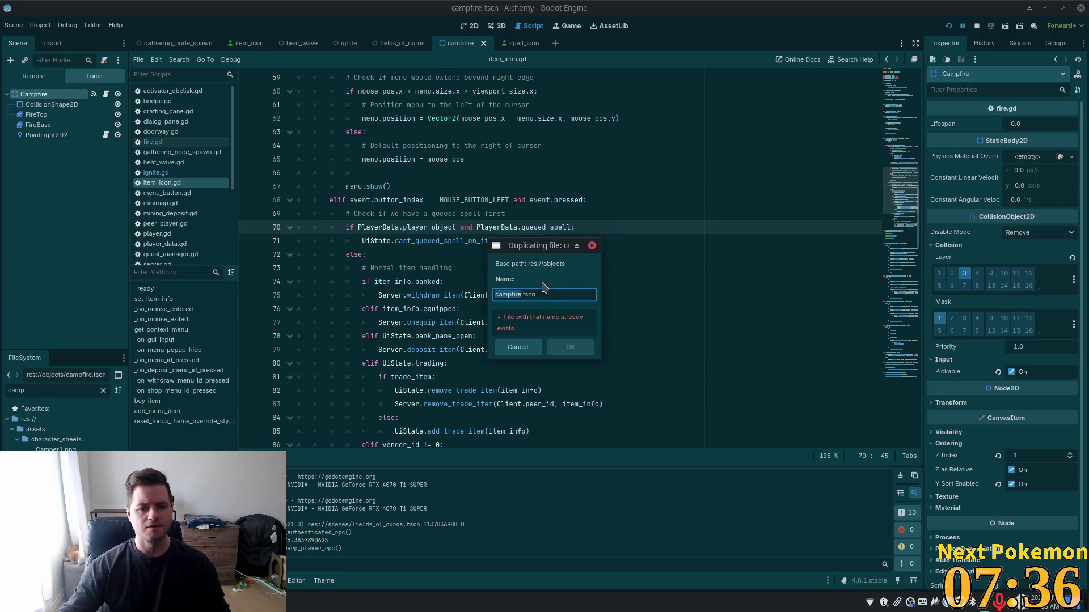
text(perr)
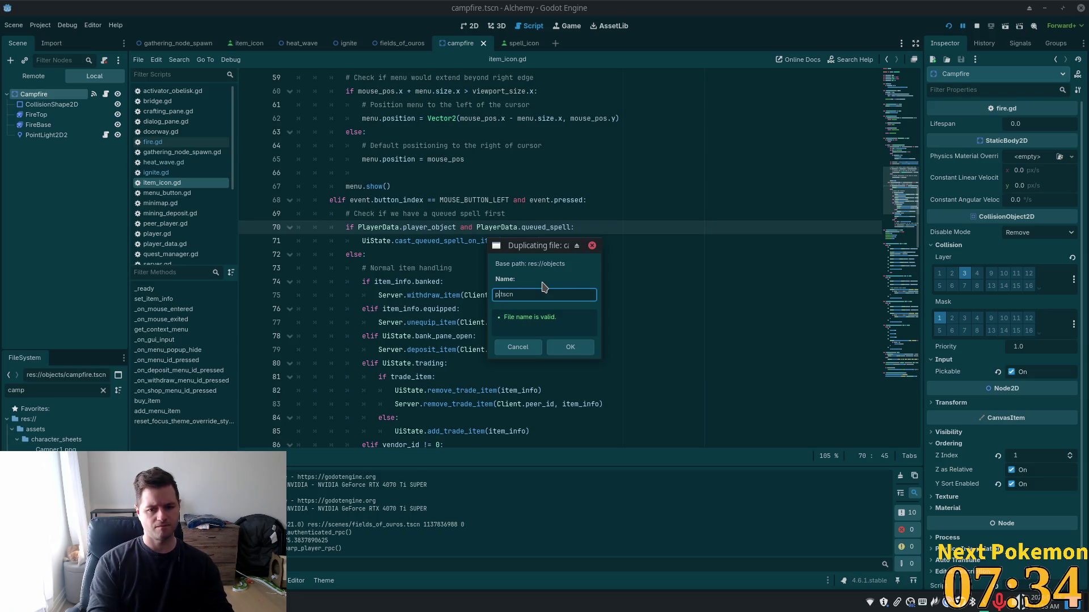
text(r)
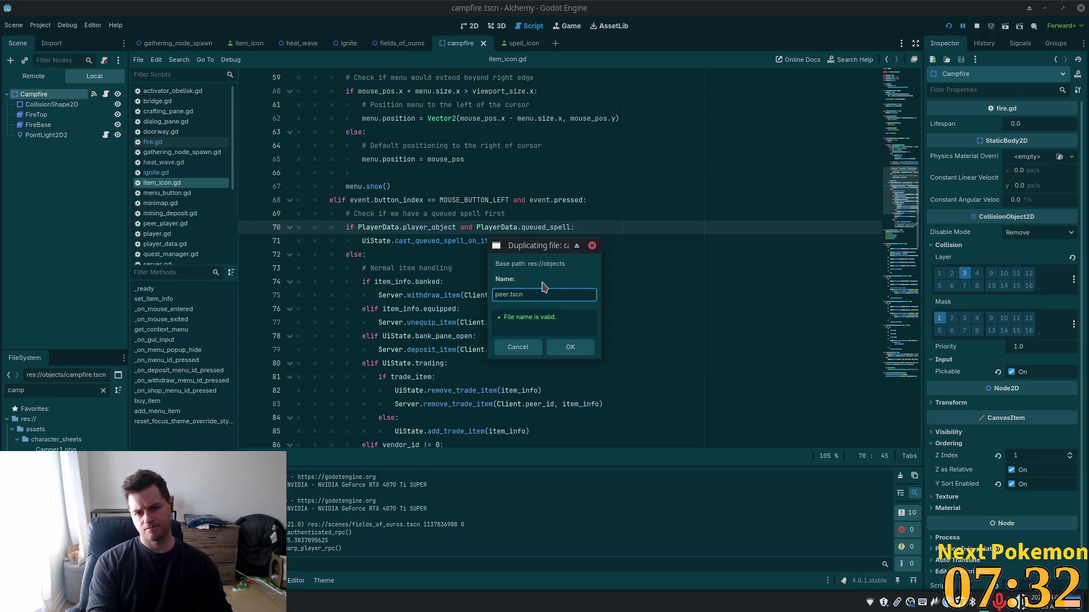
text(fire)
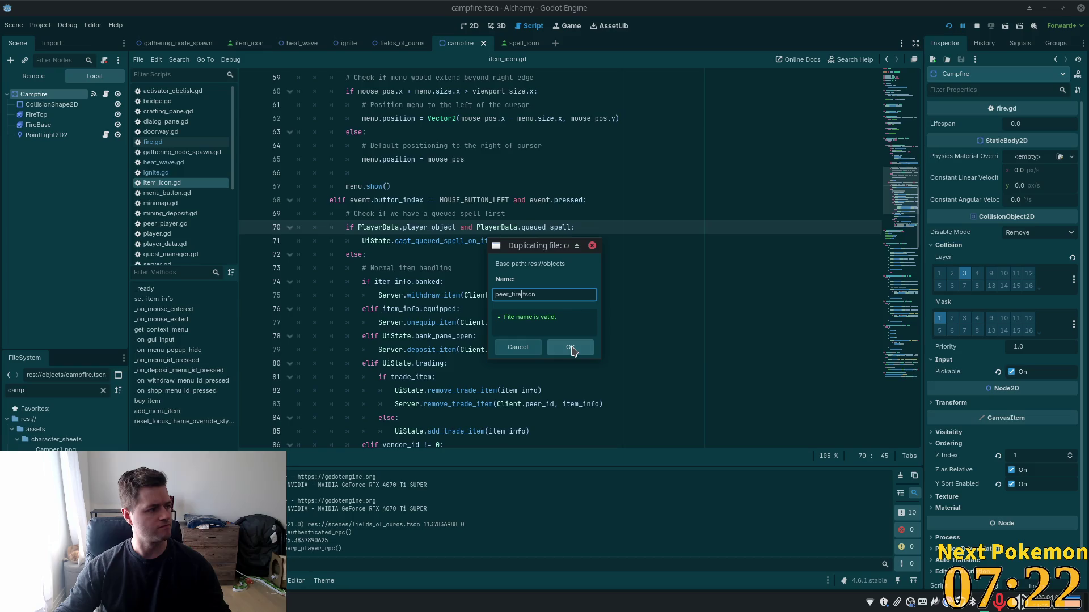
click(573, 352)
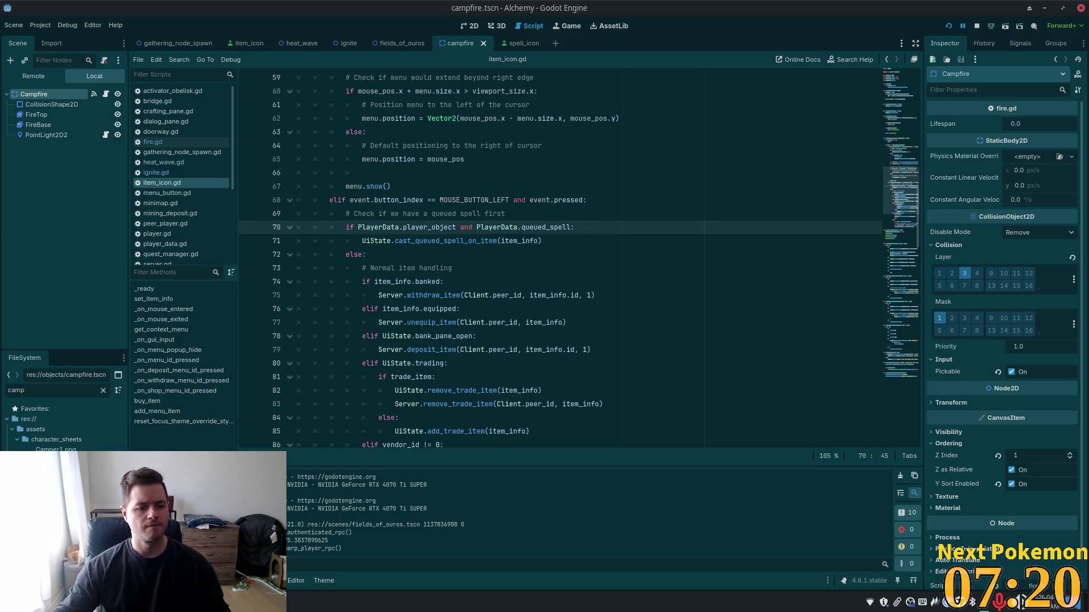
- Filter FileSystem for 'peer_fi' and open peer_fire.tscn
double_click(45, 391)
text(peer)
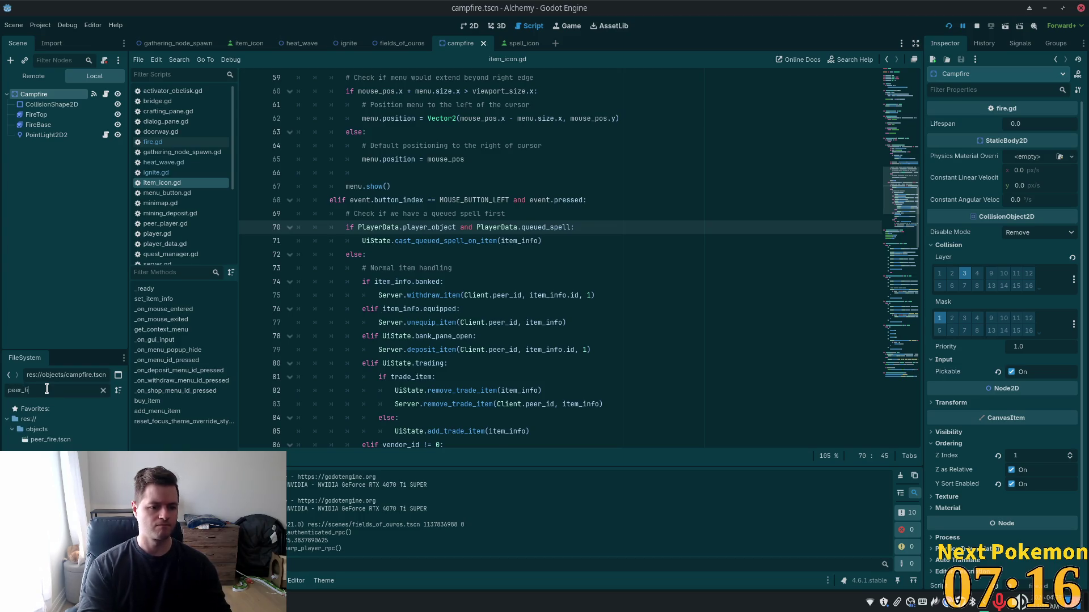
text(_fi)
double_click(66, 441)
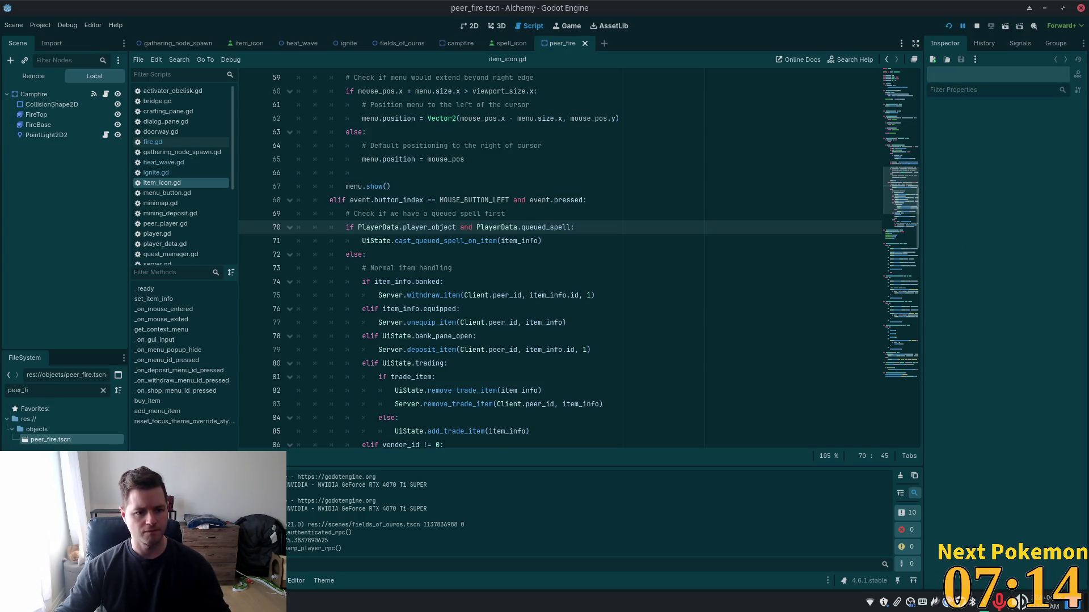
- Rename the Campfire root node to PeerFire
click(54, 94)
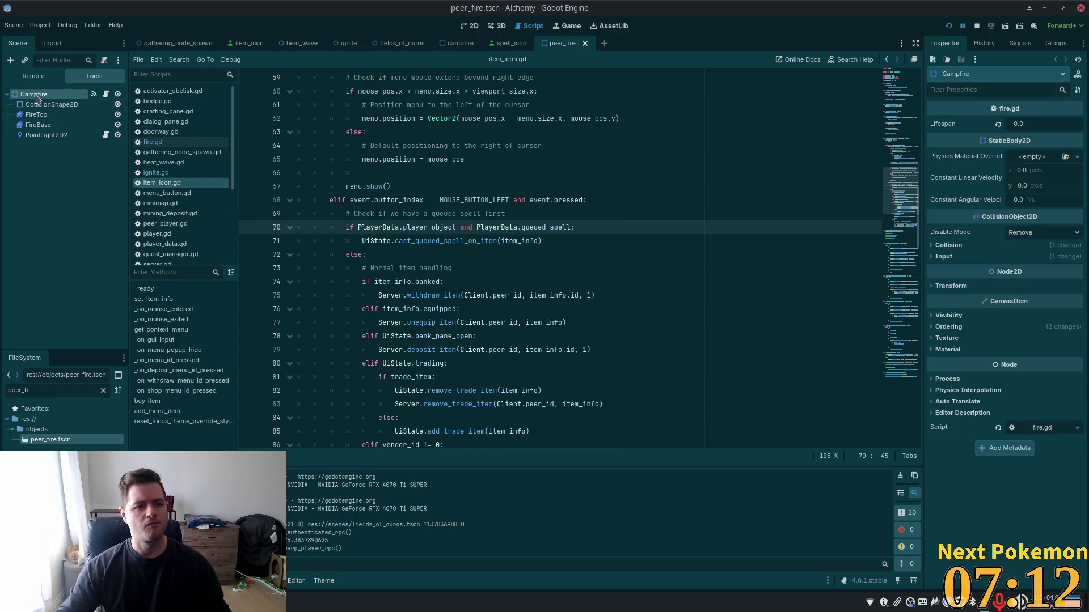
click(74, 95)
click(38, 93)
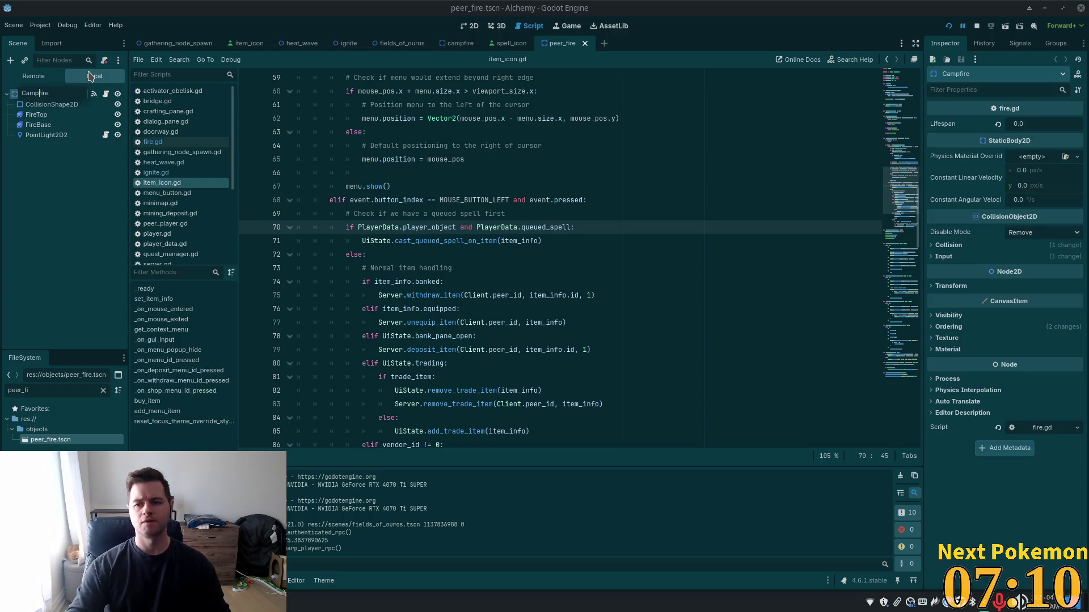
key(ctrl+a)
text(eer)
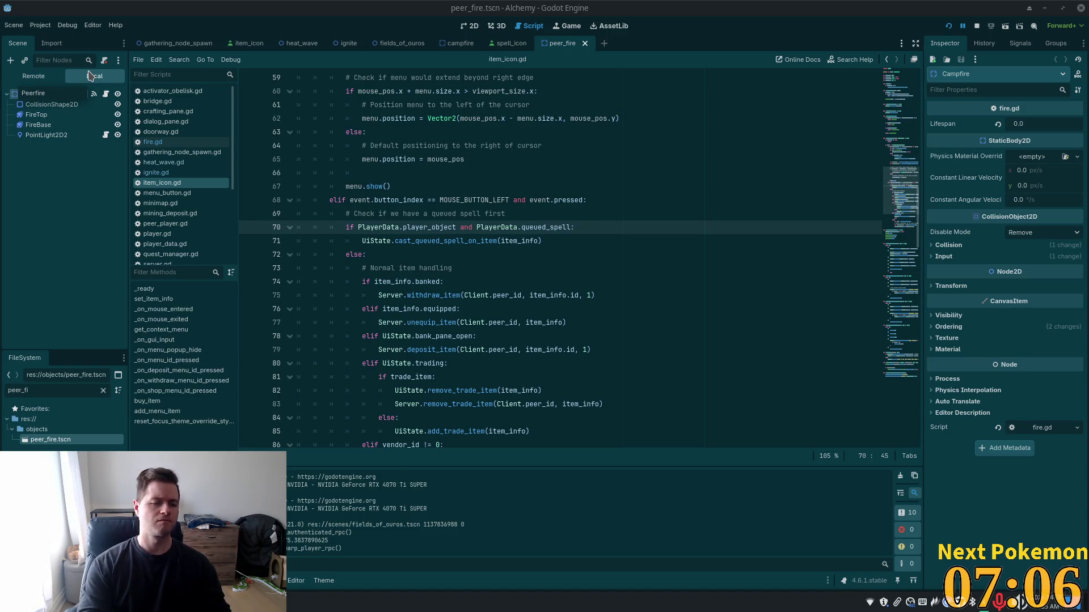
key(Delete)
text(F)
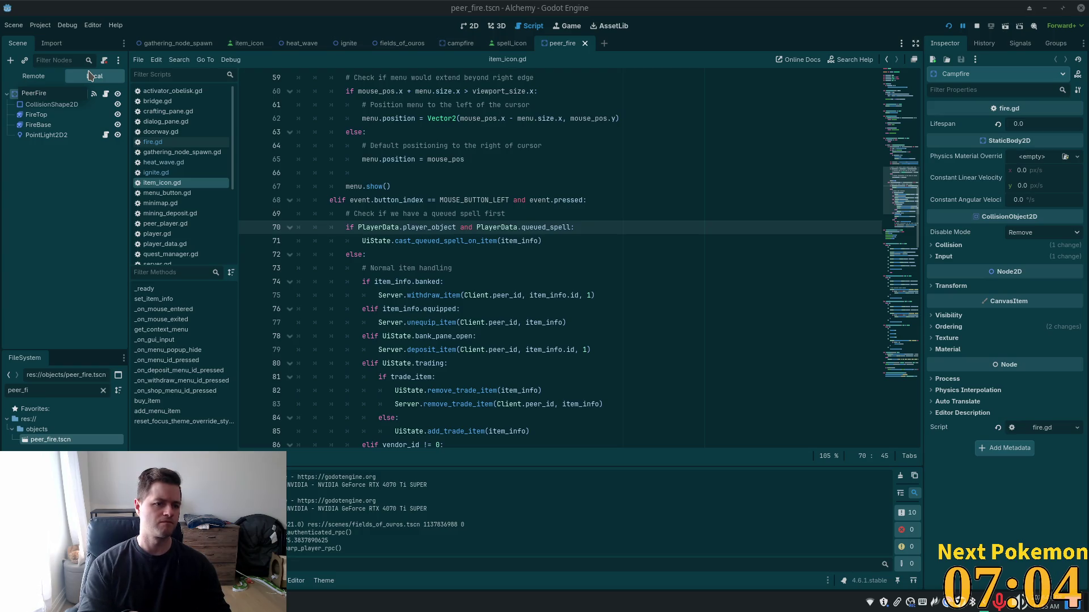
key(Return)
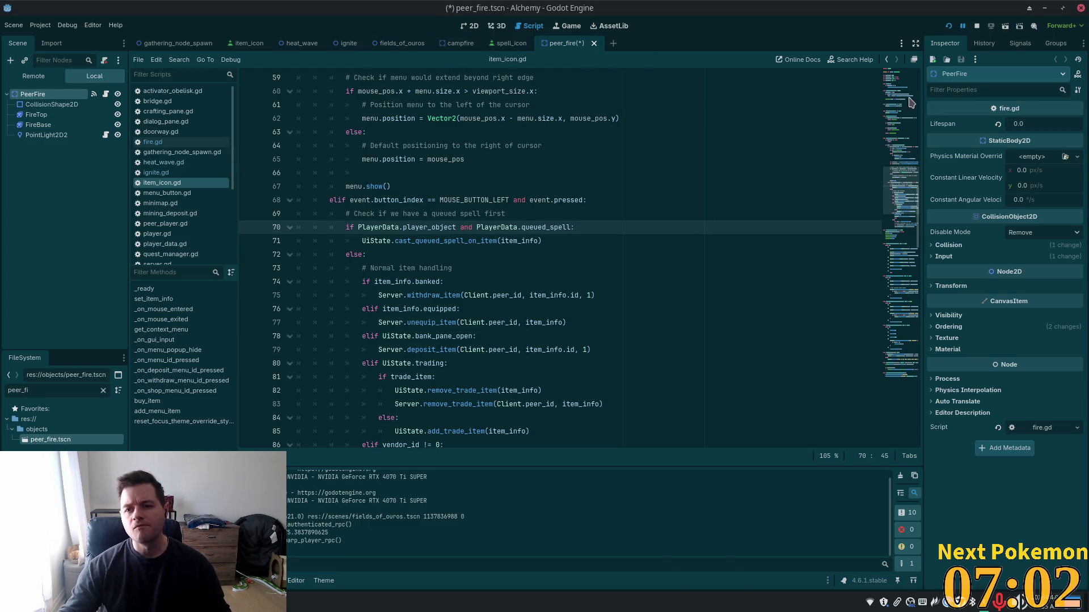
- Select FireBase to show its four sprite frames, then bring up the system audio output devices
click(39, 126)
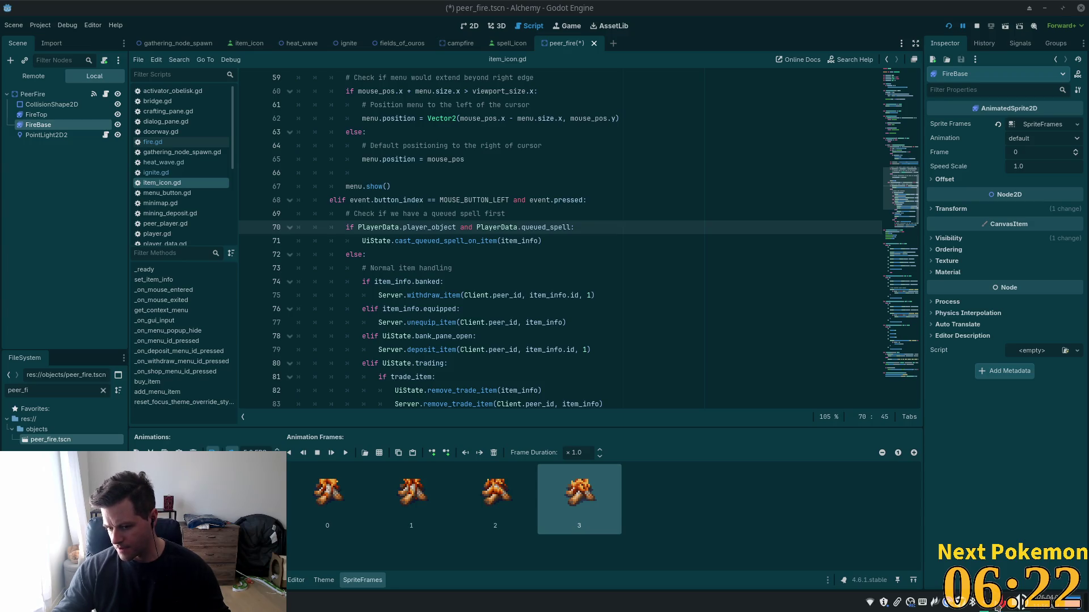
click(997, 606)
mouse_move(959, 442)
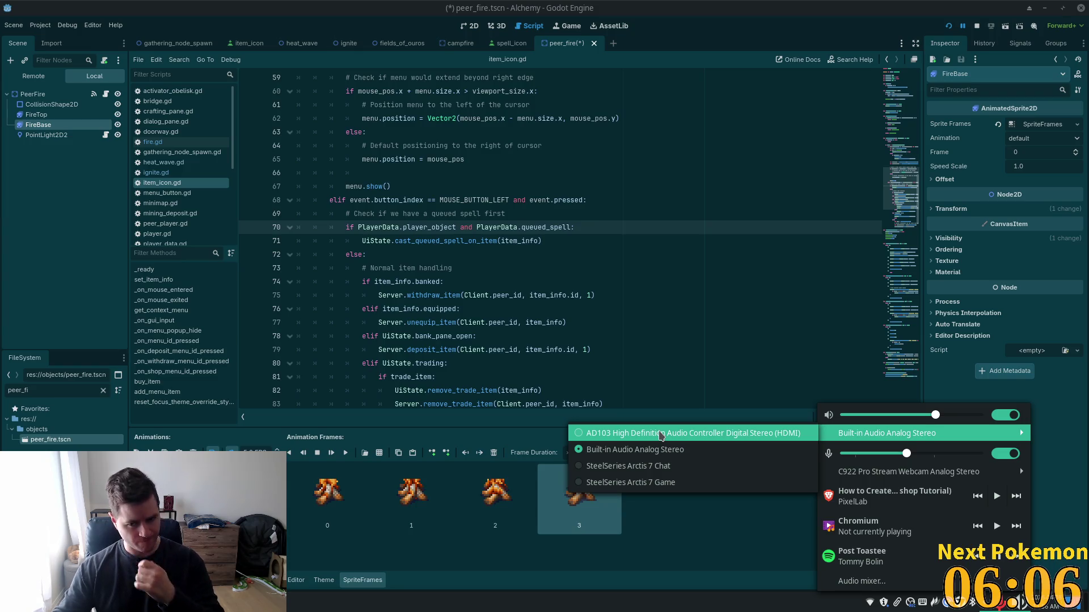
- Dismiss the audio menu and show PeerFire's fire.gd properties, with Lifespan at 0.0
click(455, 216)
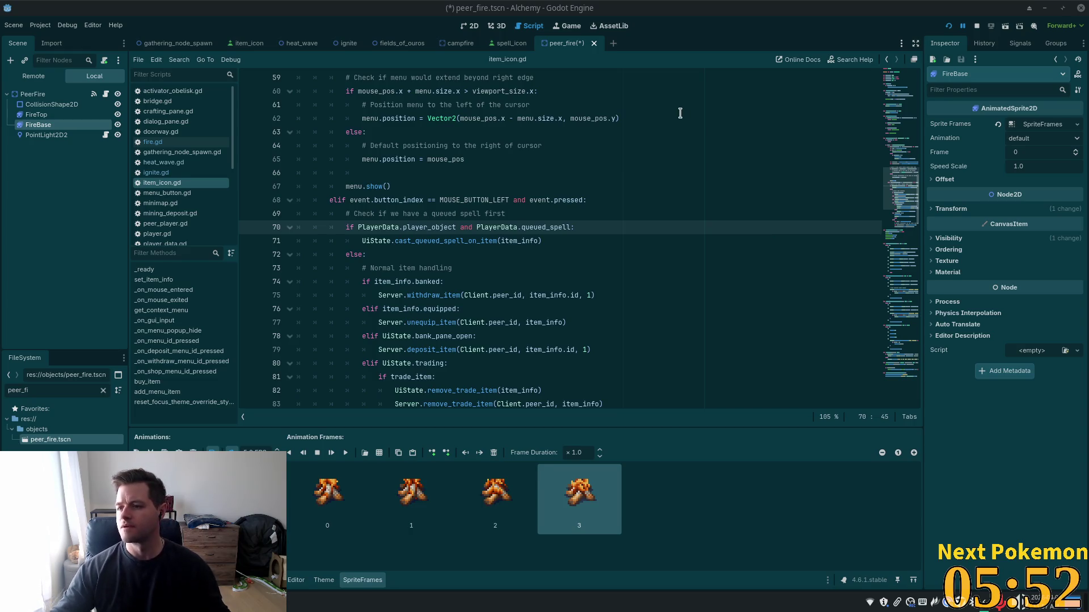
click(466, 251)
scroll(559, 210, down, 3)
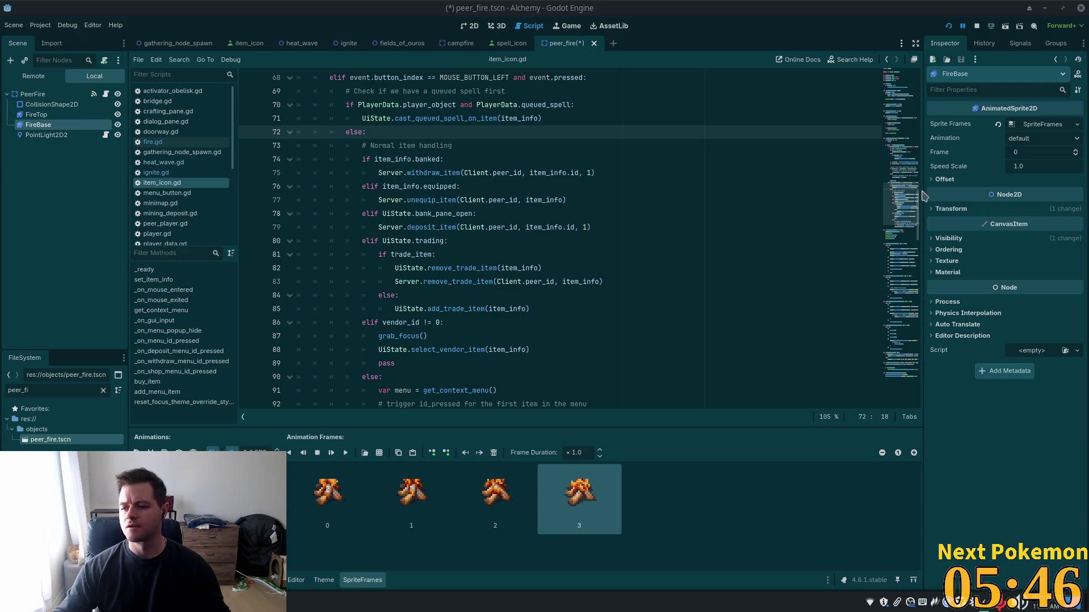
scroll(488, 255, up, 5)
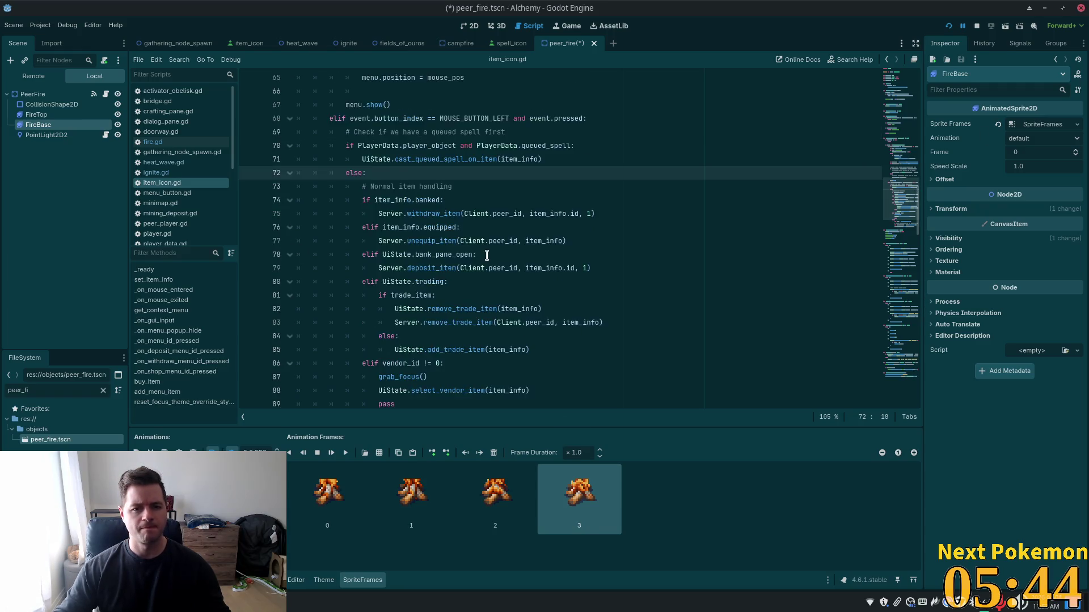
scroll(624, 260, down, 3)
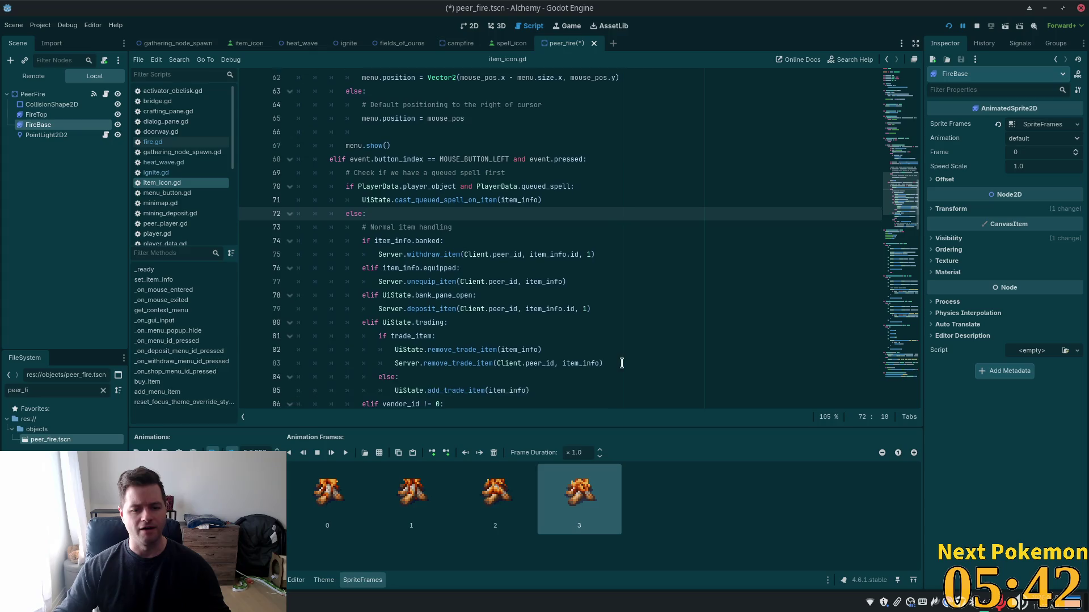
click(54, 94)
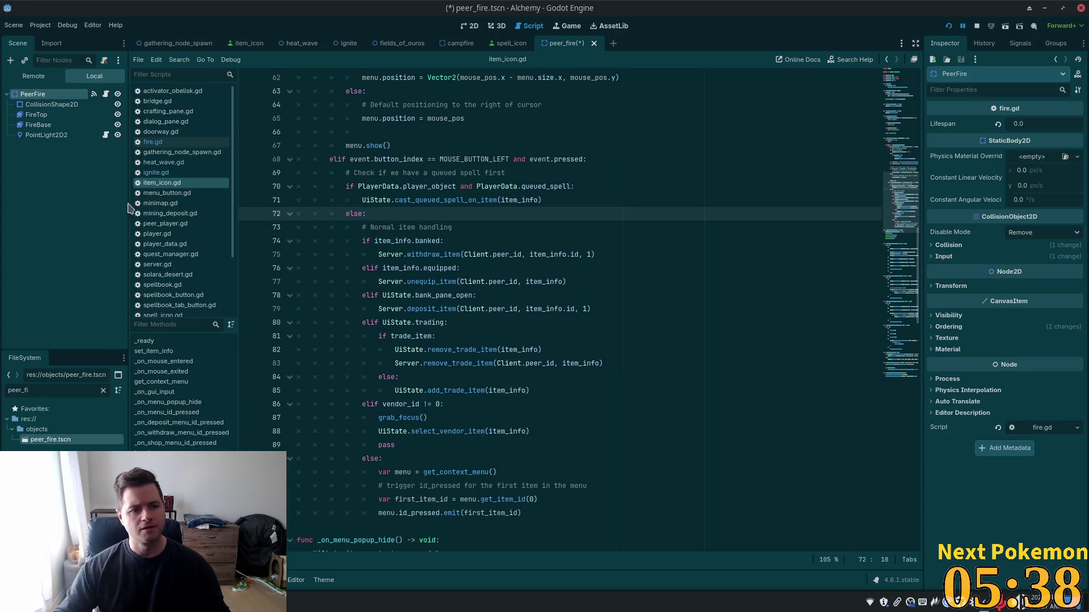
scroll(388, 250, up, 7)
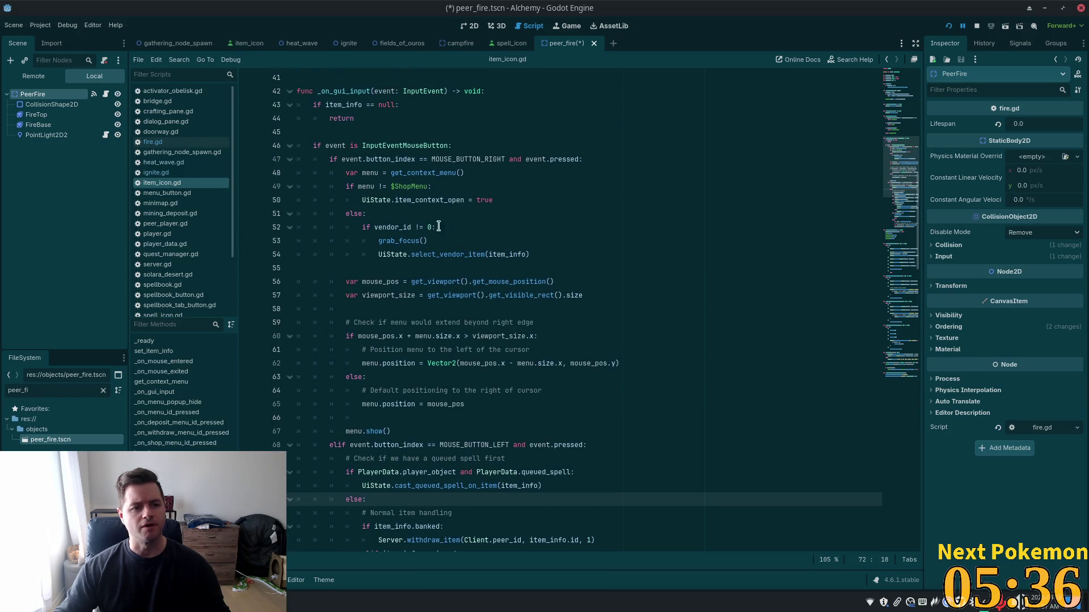
- Open server.gd and locate the campfire_asset preload line near the top
key(shift+alt+o)
text(server)
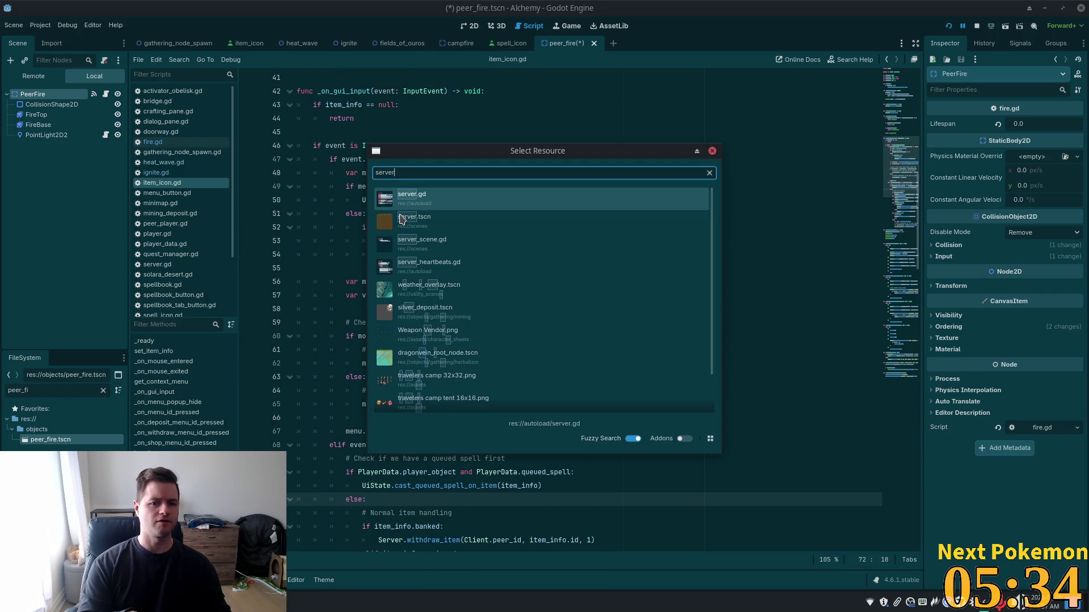
key(Return)
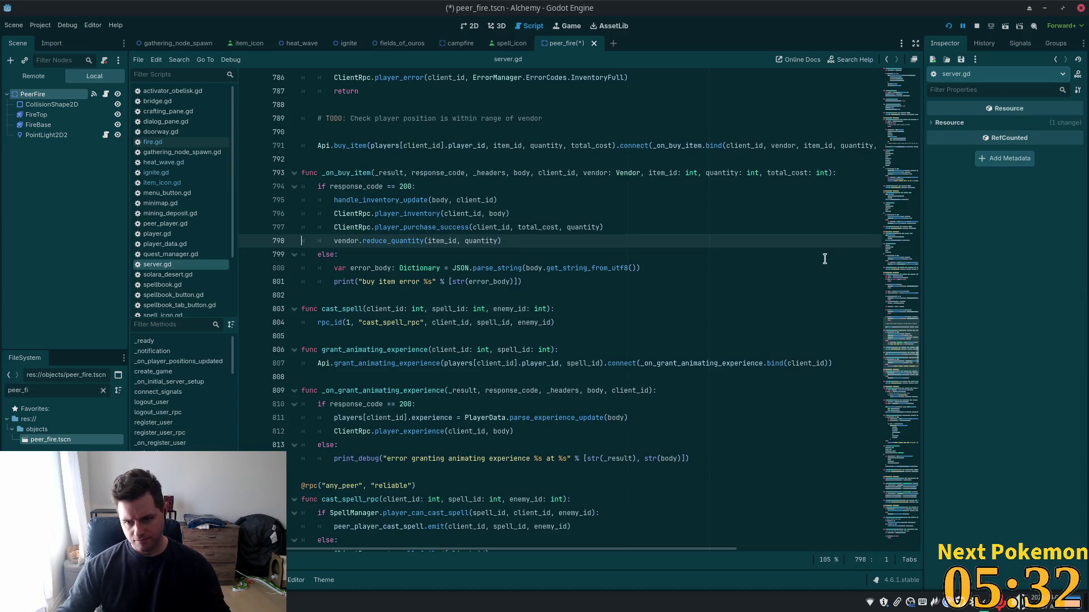
click(902, 216)
drag(902, 329, 827, 50)
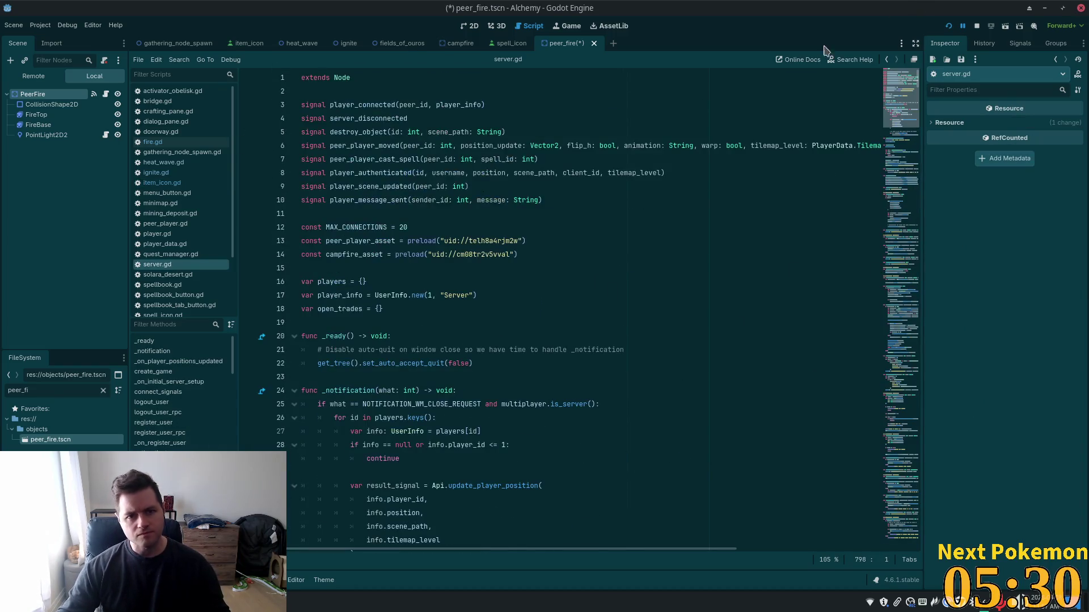
click(412, 172)
click(445, 269)
mouse_move(547, 251)
mouse_down()
mouse_move(301, 240)
mouse_move(287, 254)
mouse_move(304, 255)
mouse_up()
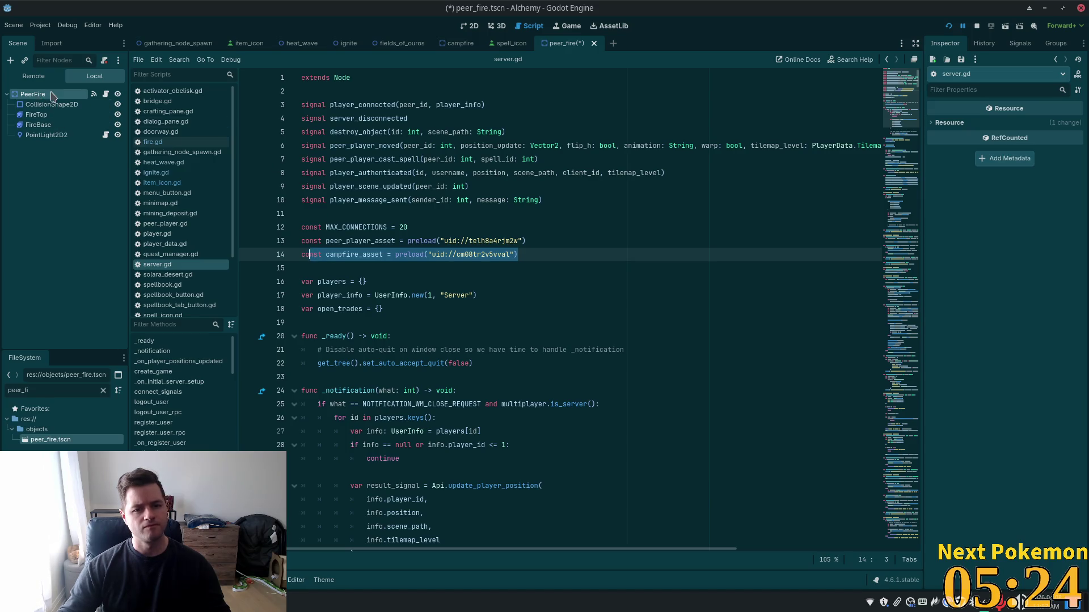
- Replace the campfire_asset UID with uid://cib0jtqvx6sh8, then save, run and stop the game
right_click(57, 445)
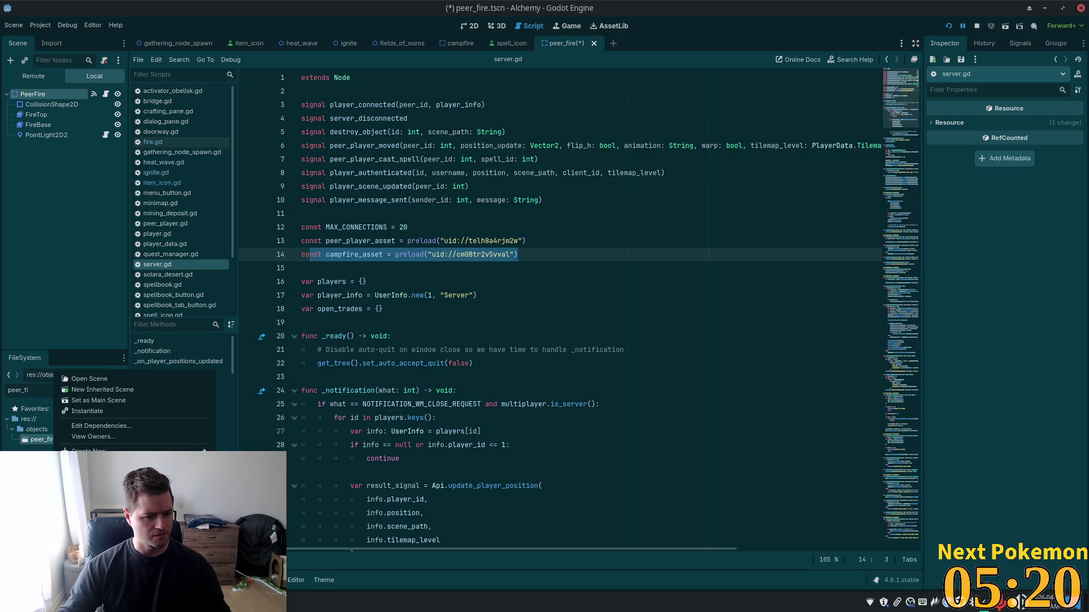
key(Escape)
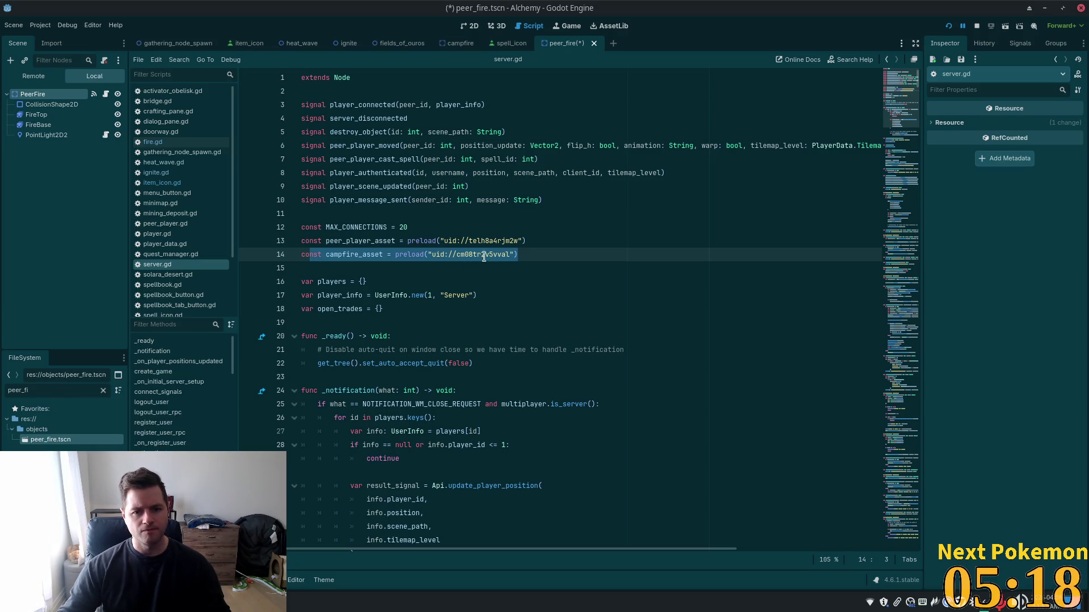
click(508, 255)
drag(511, 255, 432, 255)
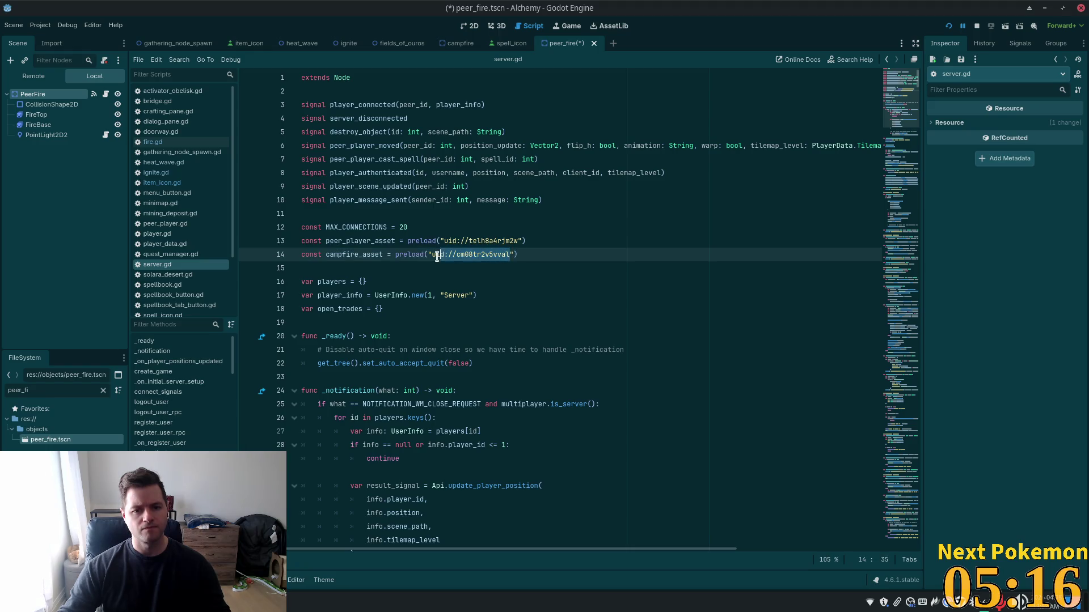
text(uid://cib0jtqvx6sh8)
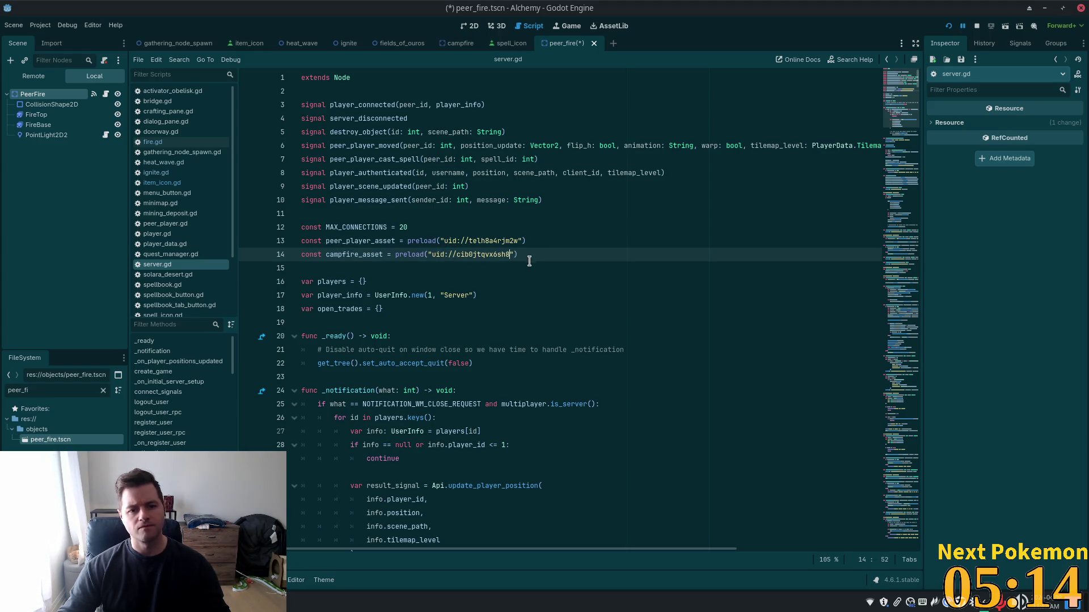
key(ctrl+s)
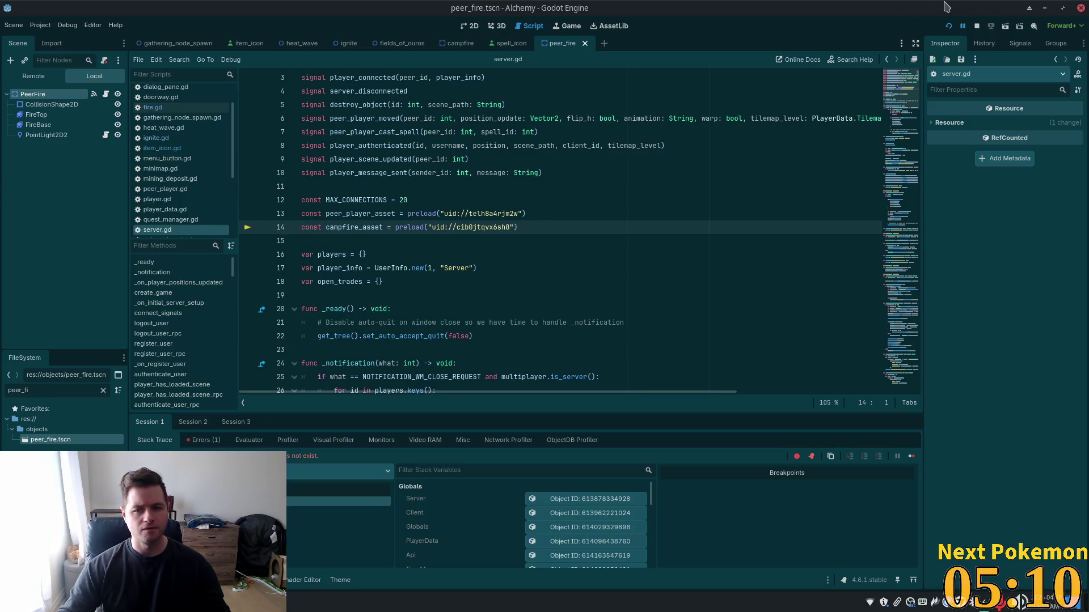
click(977, 27)
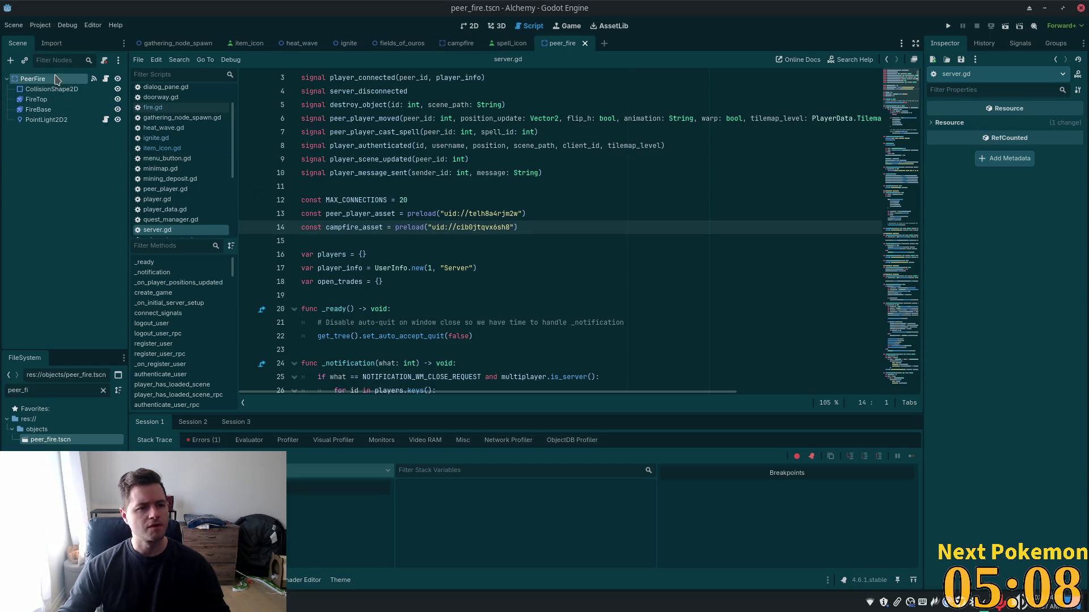
- Add a MultiplayerSynchronizer child node under PeerFire
click(33, 78)
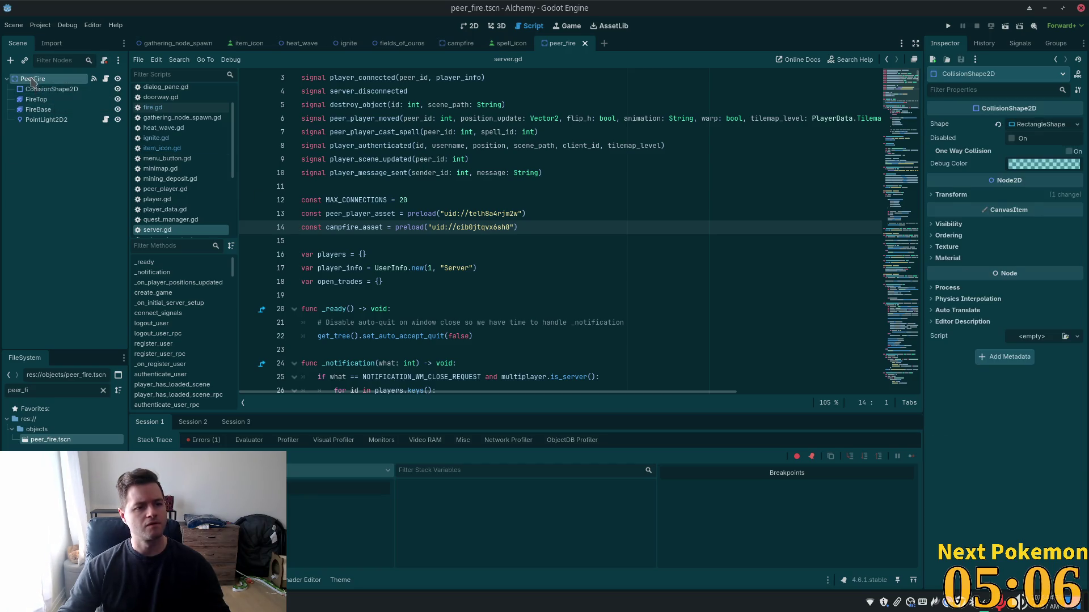
key(ctrl+a)
text(multipl)
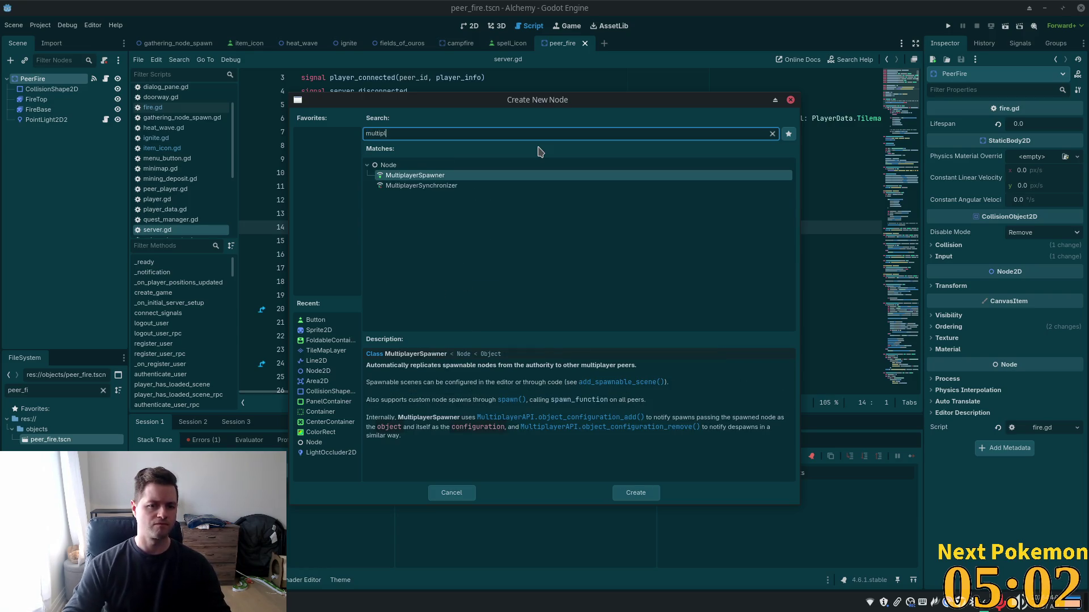
key(Down)
key(Return)
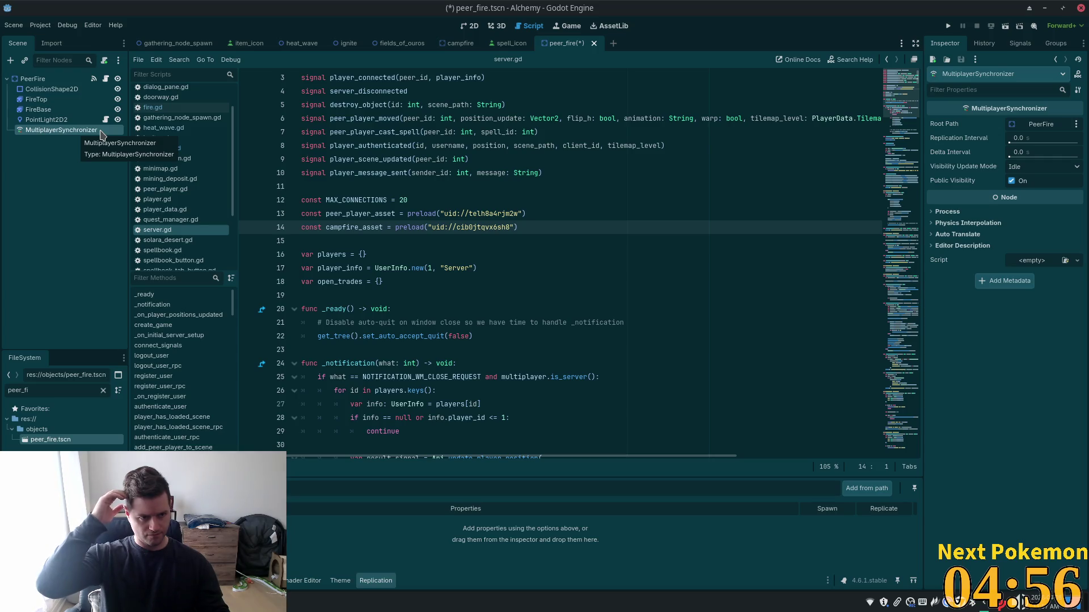
- Delete the accidentally added duplicate MultiplayerSynchronizer2
click(33, 79)
key(ctrl+a)
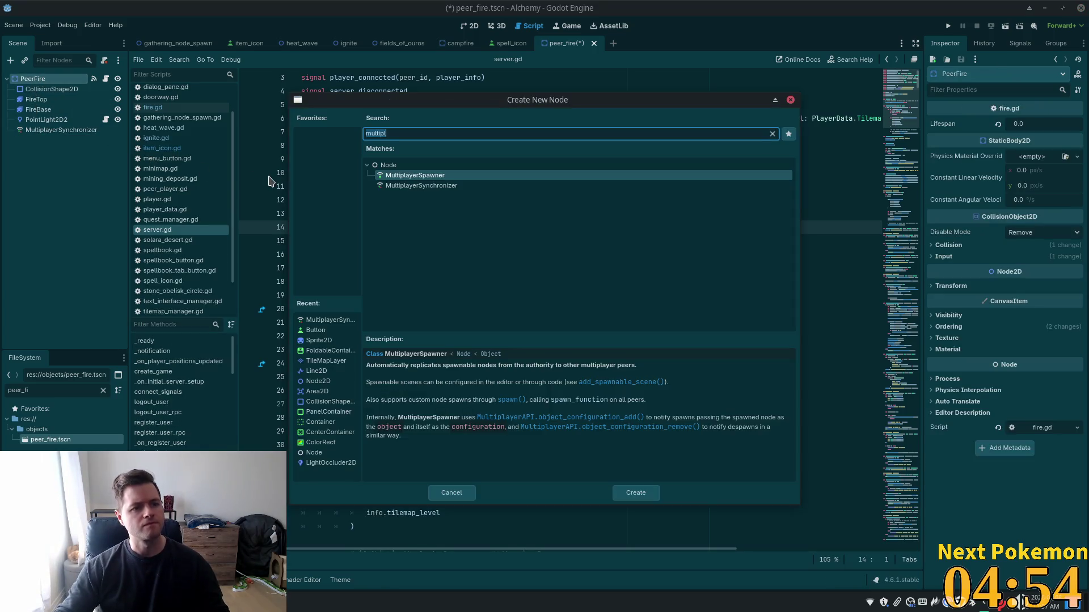
key(Down)
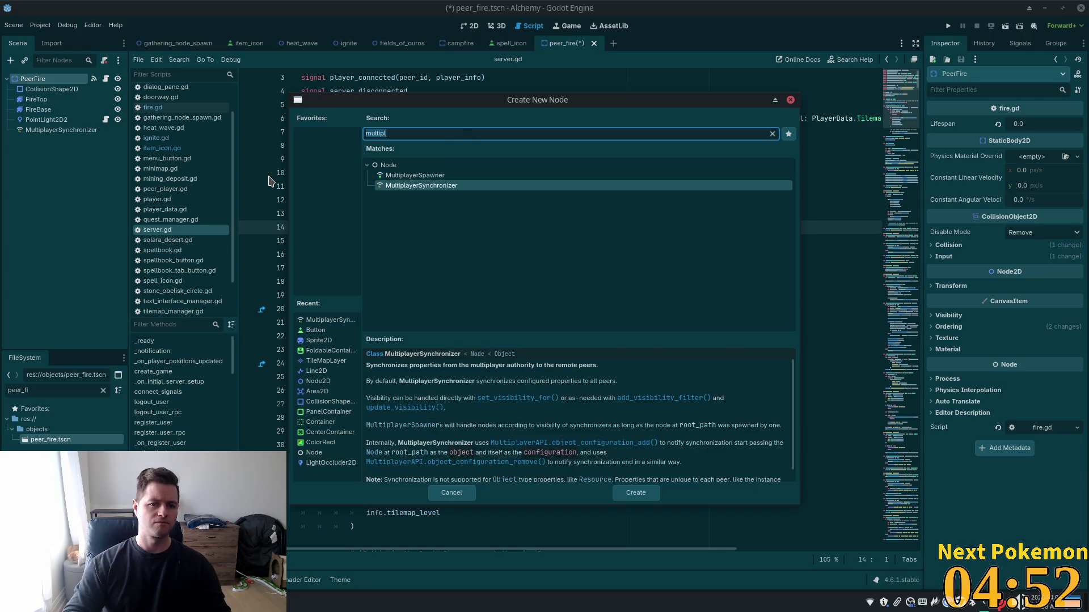
key(Return)
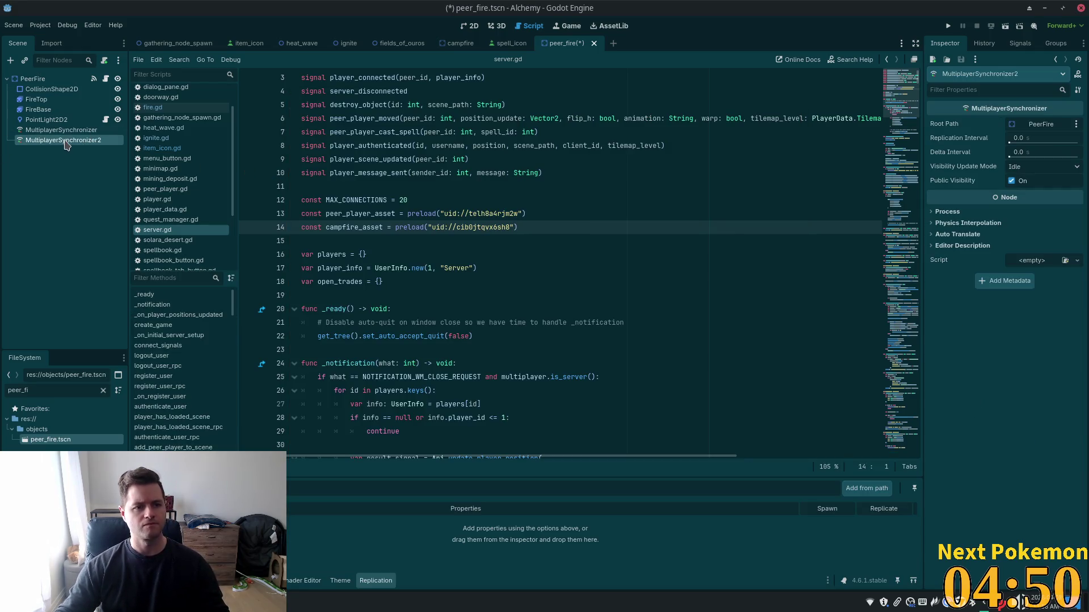
right_click(66, 141)
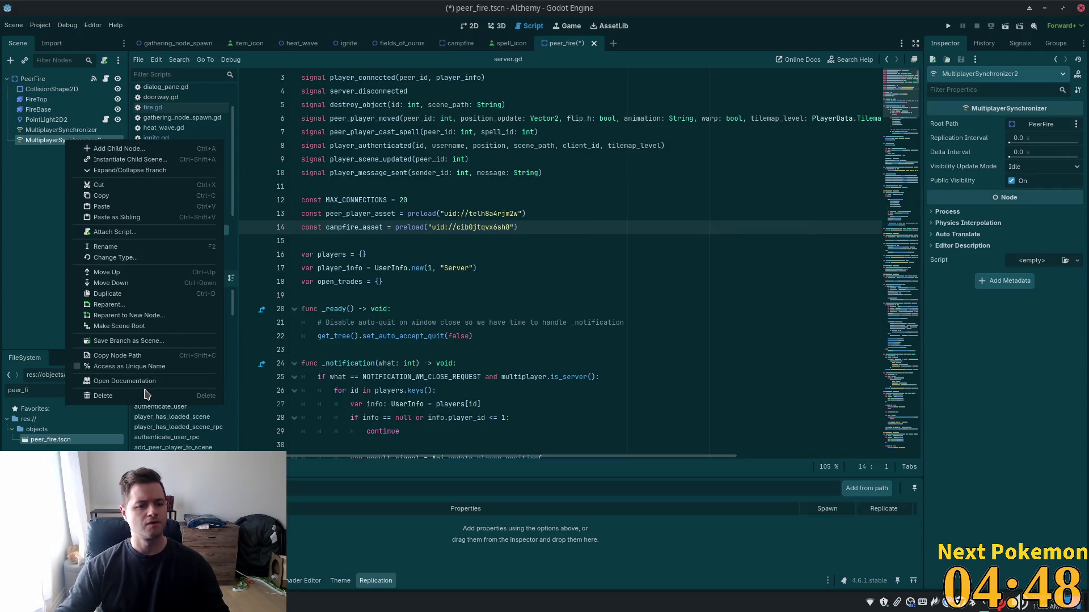
click(98, 396)
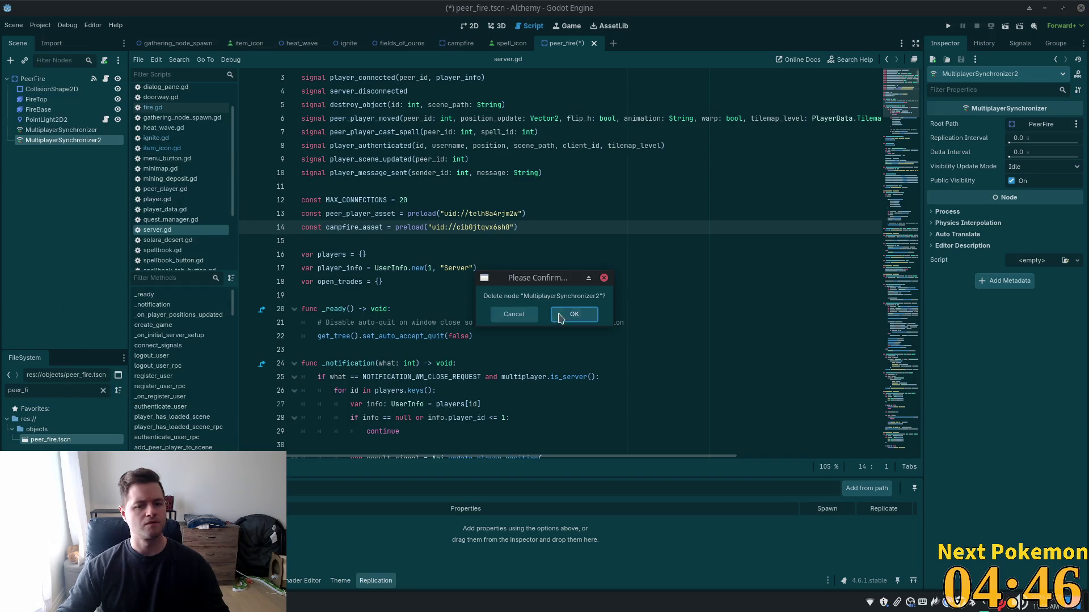
click(572, 315)
click(52, 82)
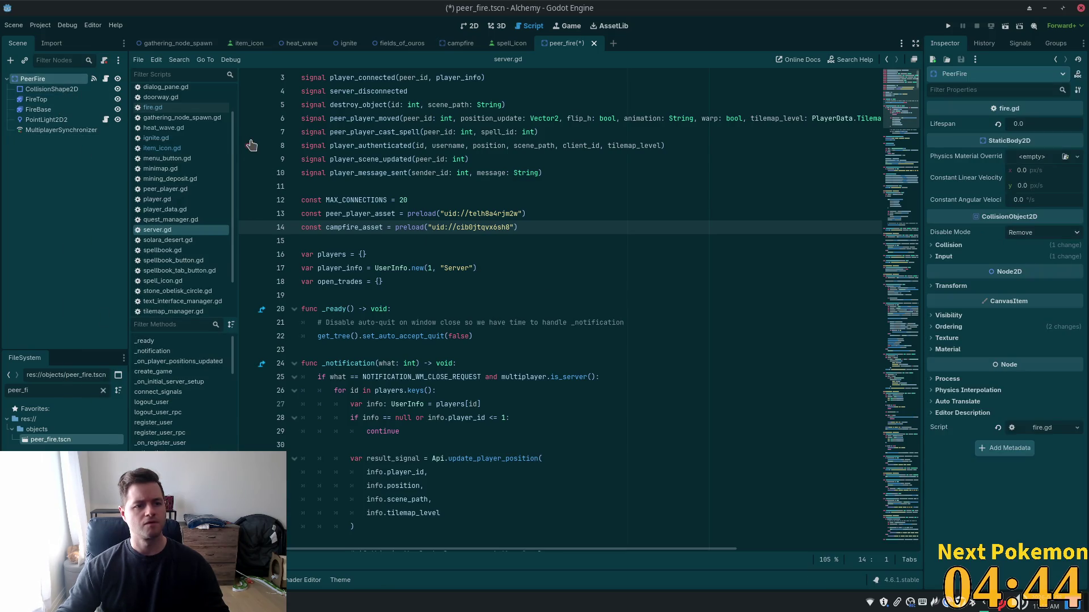
key(ctrl+shift+o)
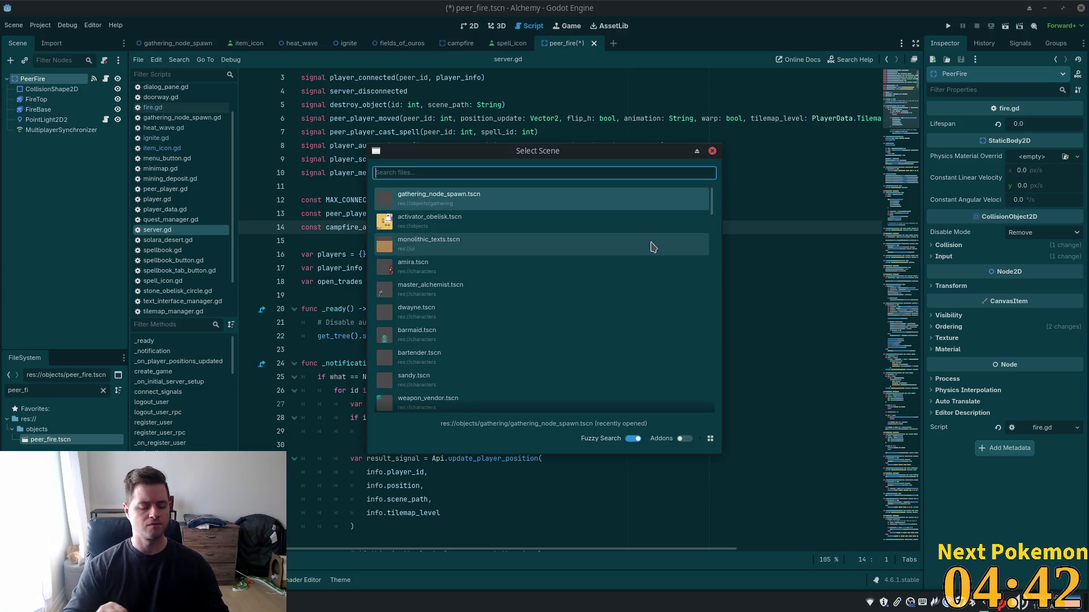
- Instance sync_manager.tscn under PeerFire as SyncManager, then select the MultiplayerSynchronizer
text(sync)
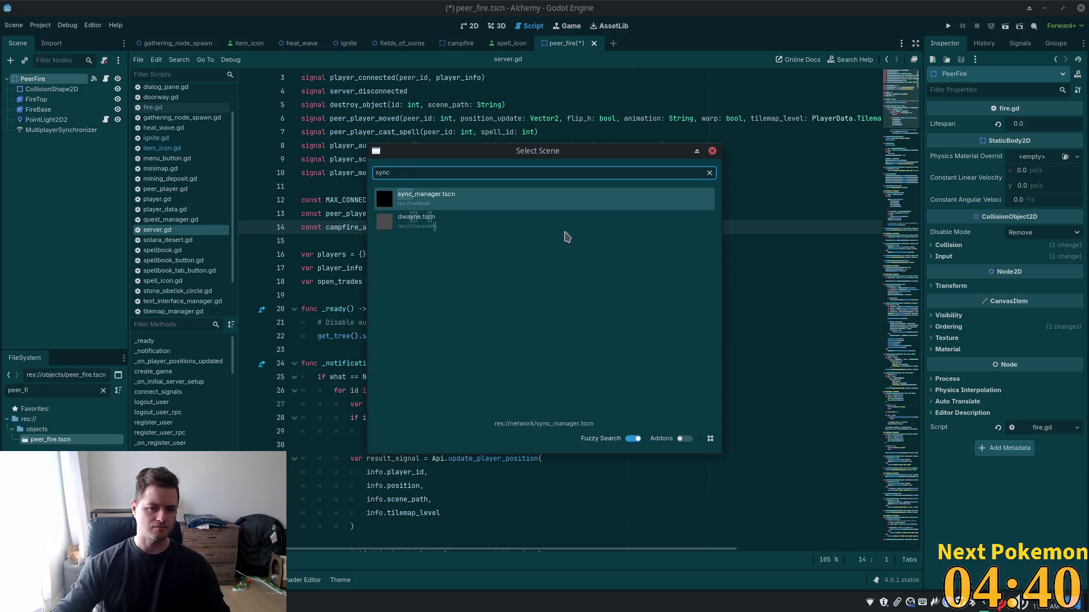
key(Return)
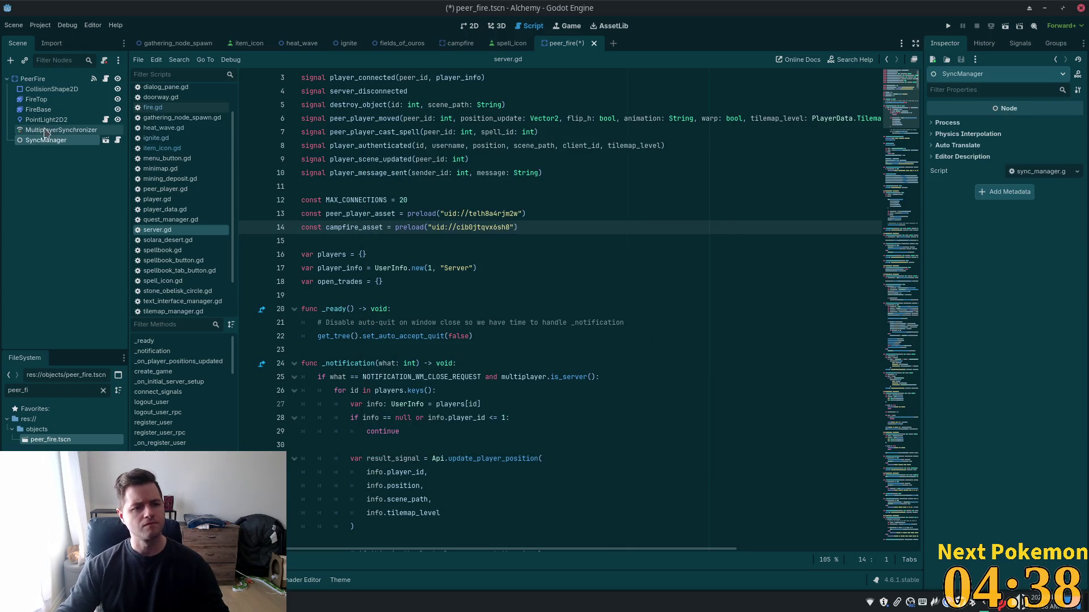
click(57, 130)
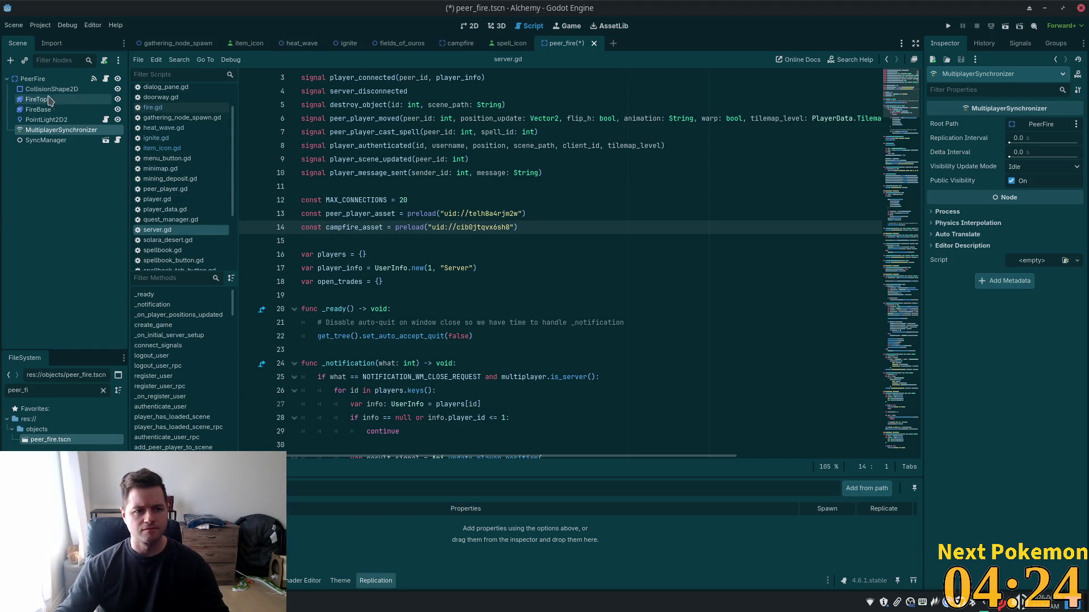
- Add a PeerFire property to the MultiplayerSynchronizer's replication list
click(46, 120)
click(45, 141)
click(62, 130)
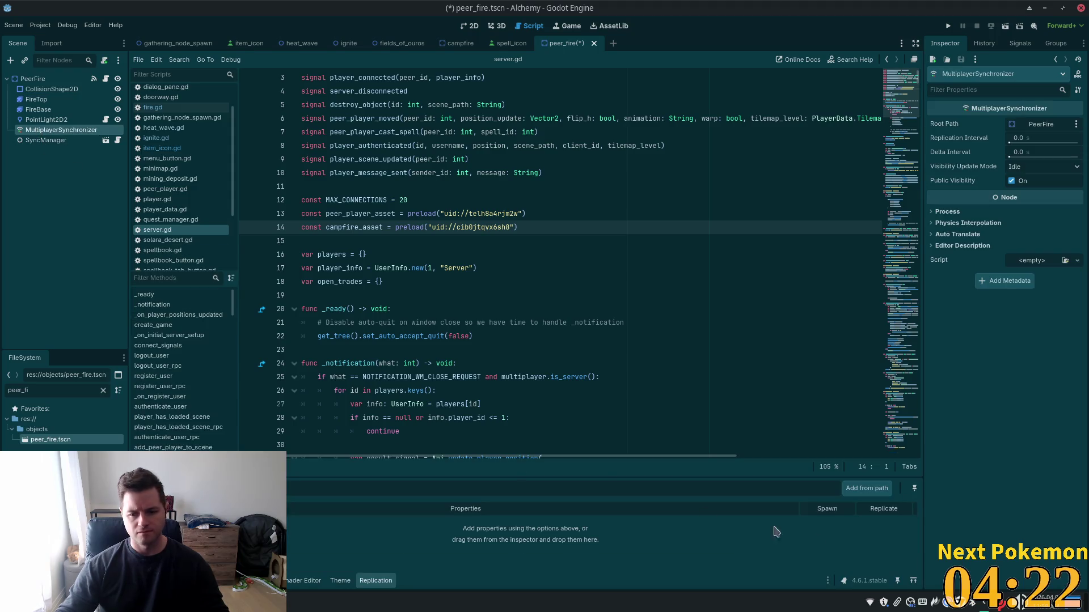
click(170, 488)
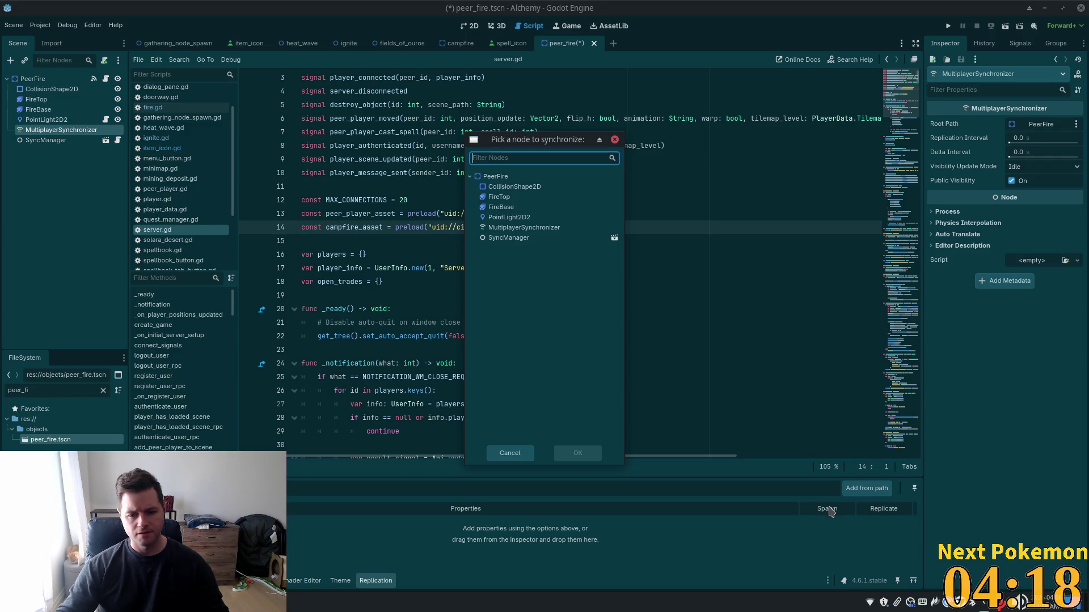
click(511, 181)
click(573, 453)
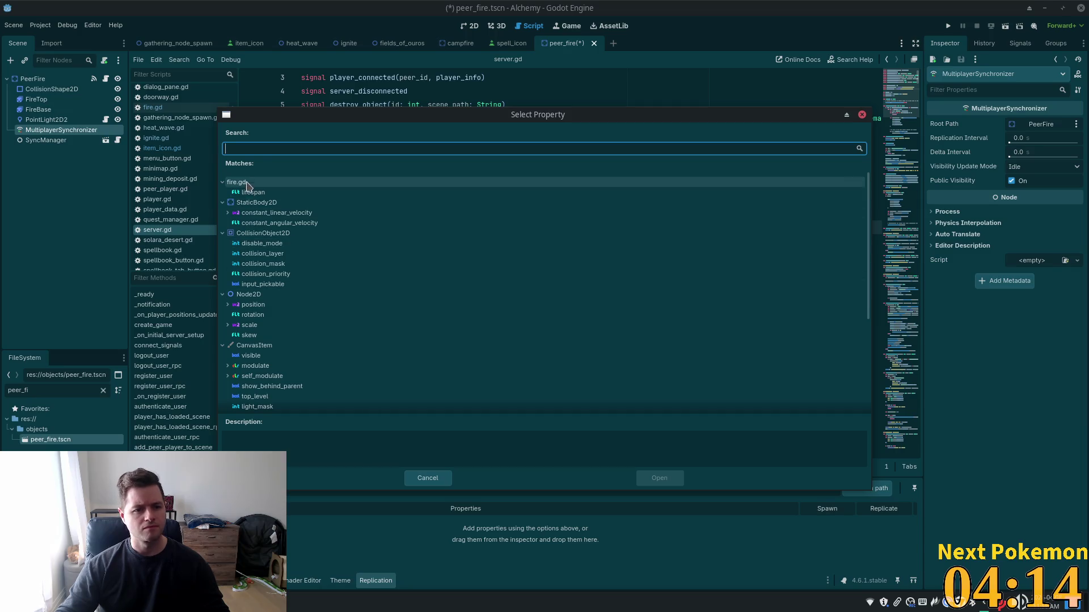
scroll(339, 309, down, 3)
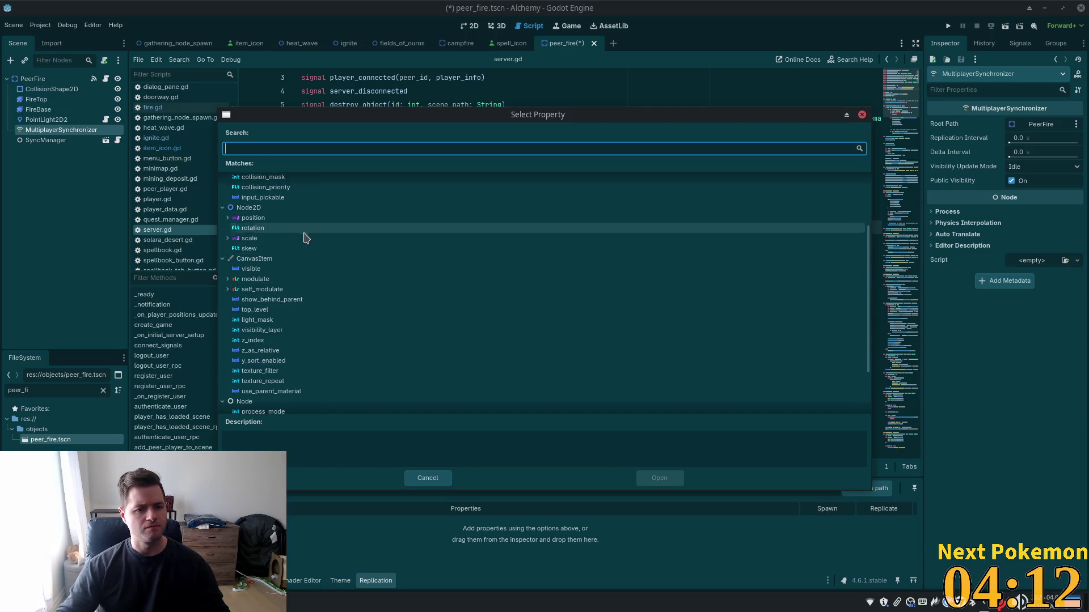
double_click(270, 220)
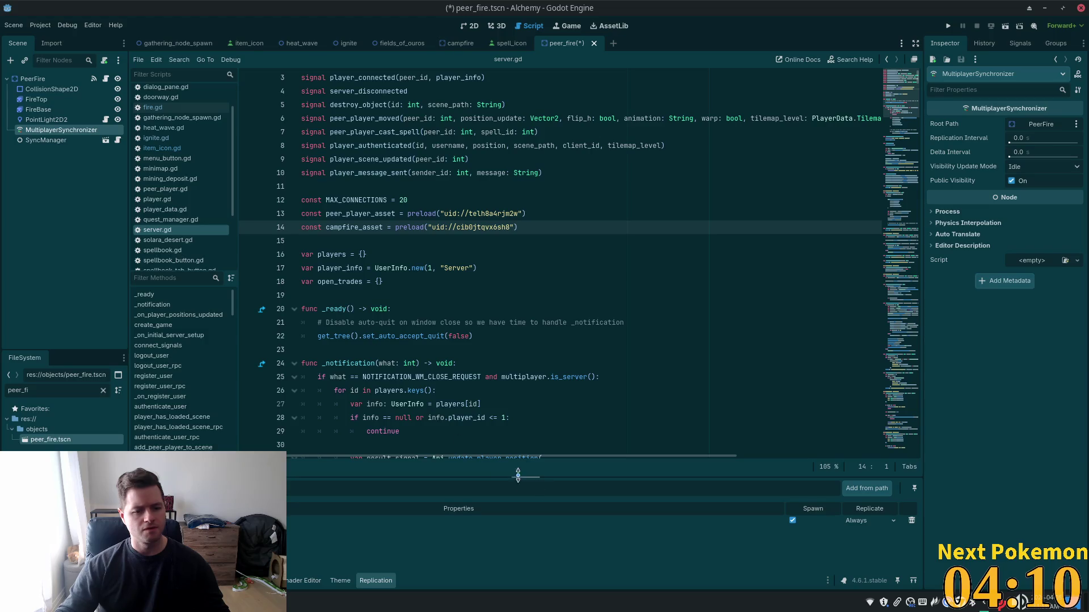
- Set that property's Replicate mode to On Change and save peer_fire.tscn
click(887, 521)
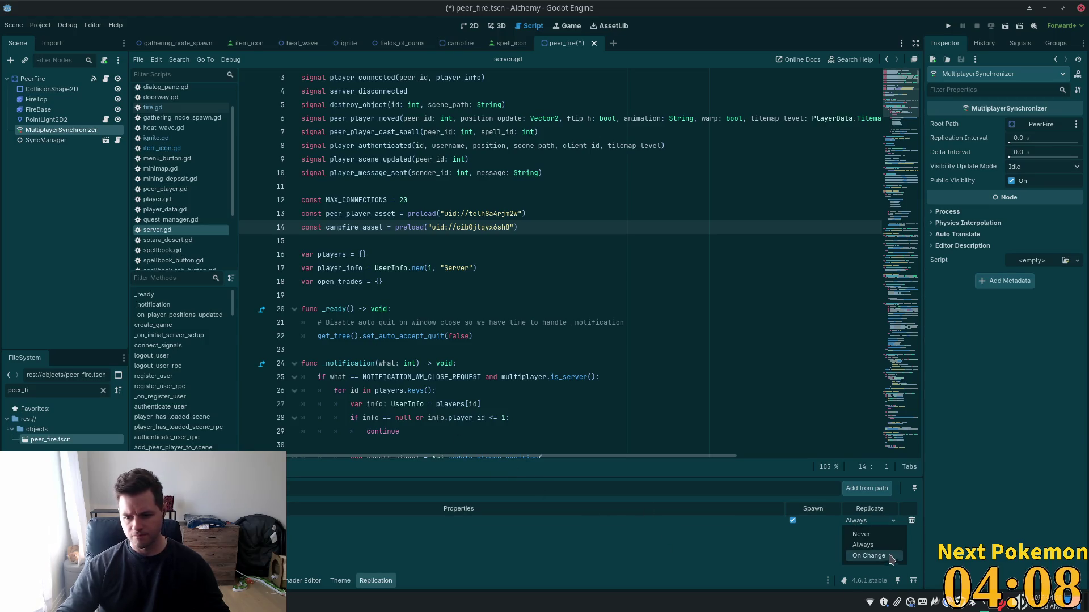
click(888, 556)
key(ctrl+s)
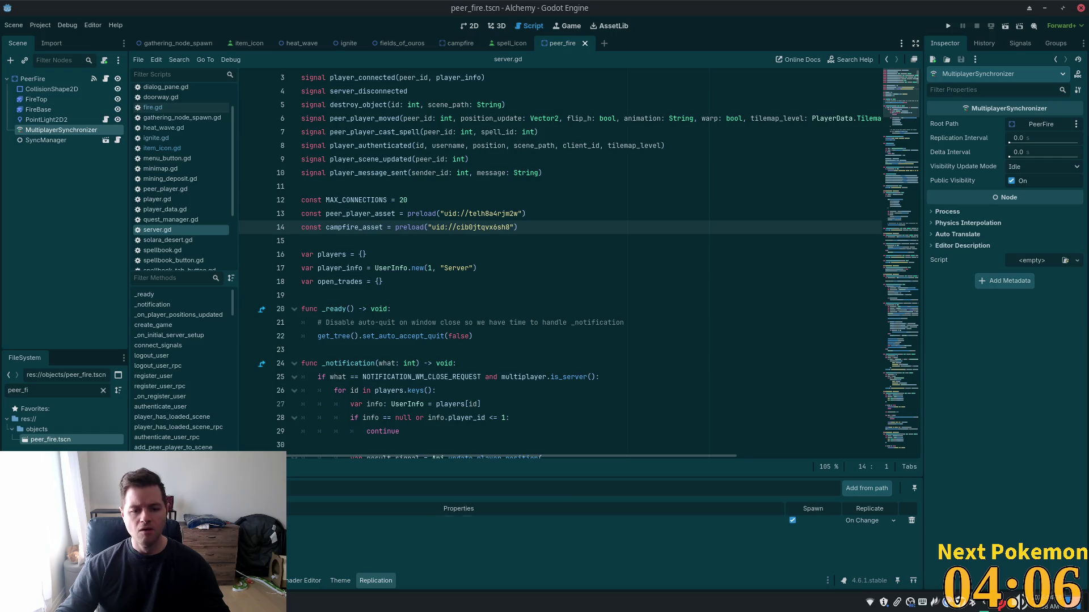
key(alt+shift+o)
text(item)
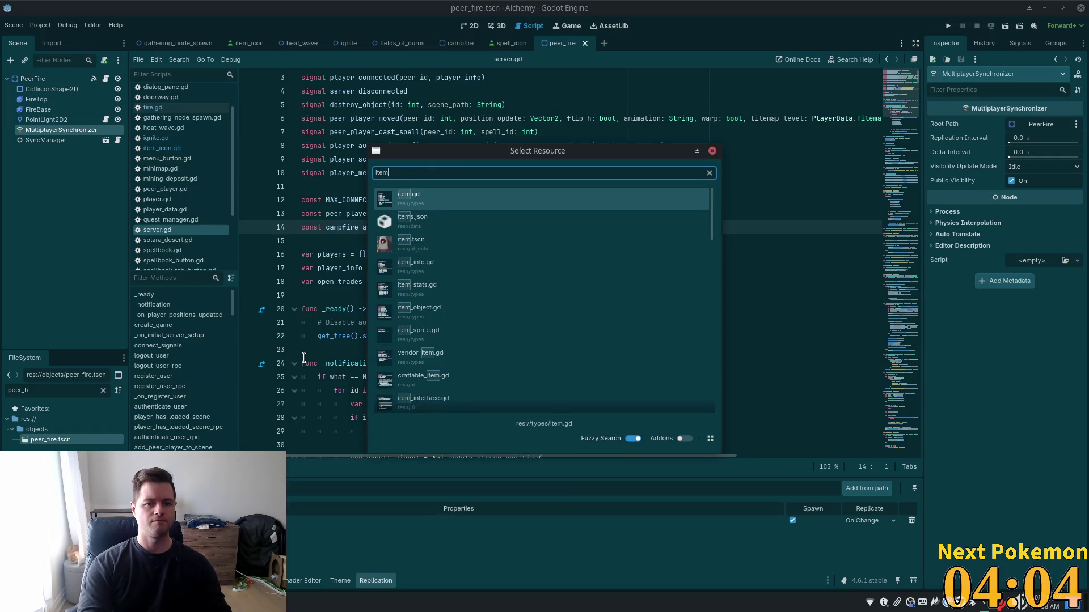
- Open item.tscn and review its MultiplayerSynchronizer's five On Change replicated properties
click(446, 240)
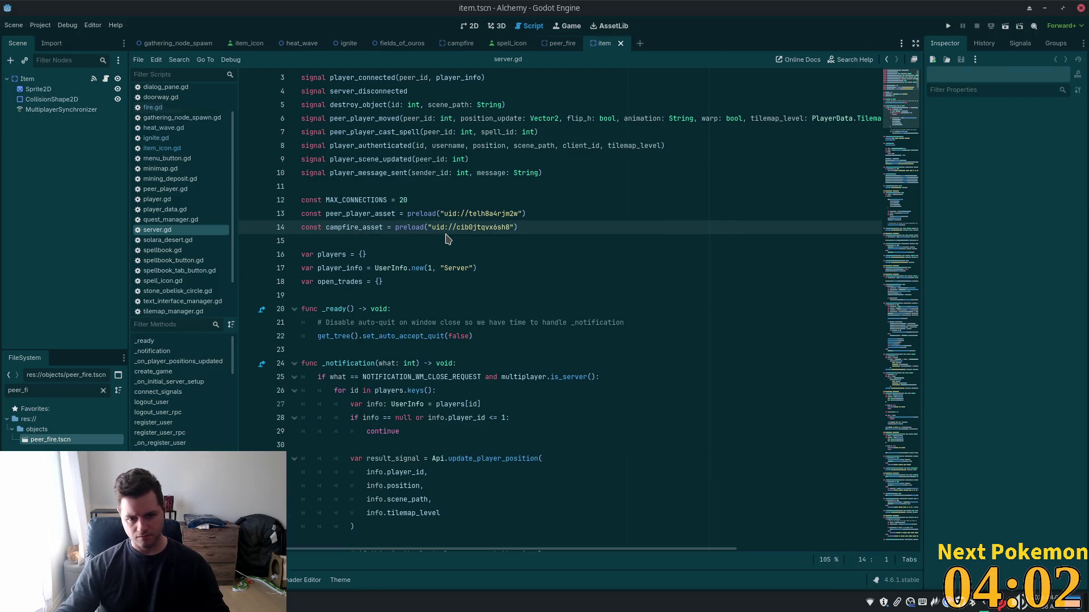
click(61, 80)
click(57, 110)
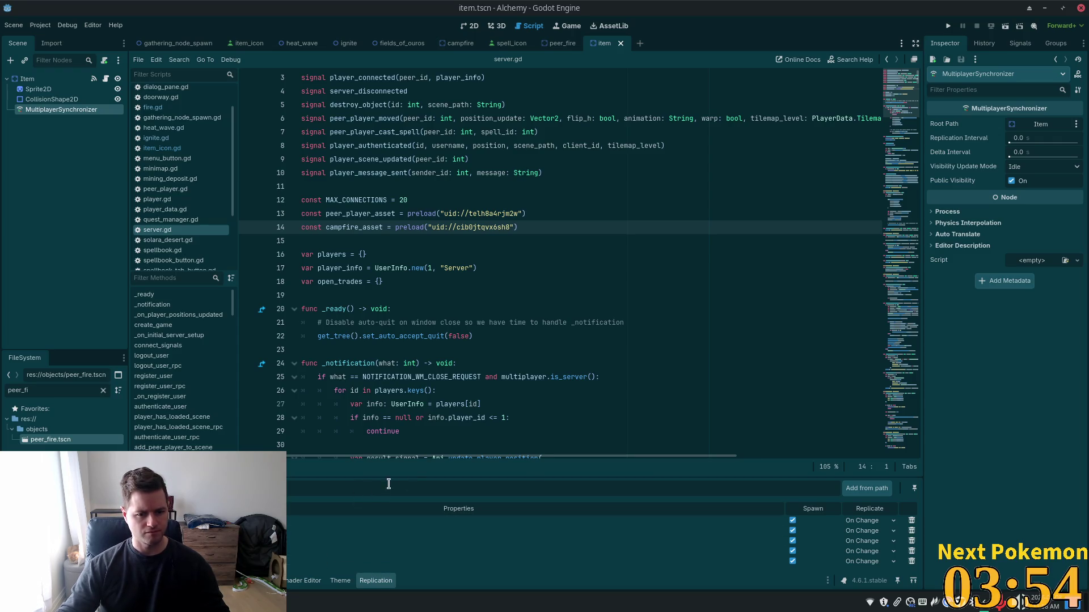
drag(532, 478, 532, 426)
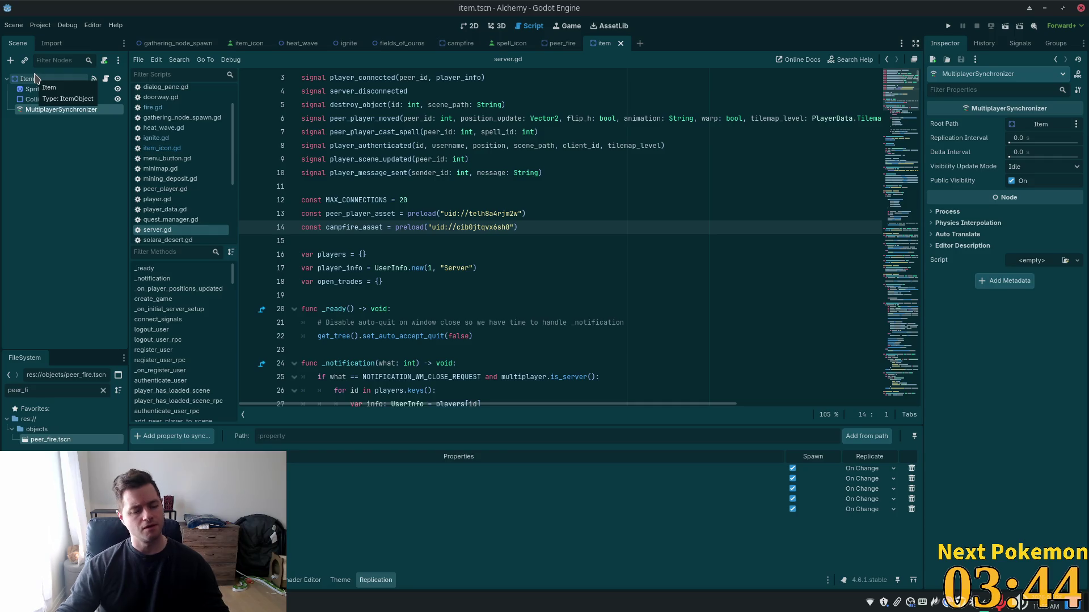
- Search Quick Open for 'item_o', then dismiss it without opening a file
key(alt+shift+o)
text(item)
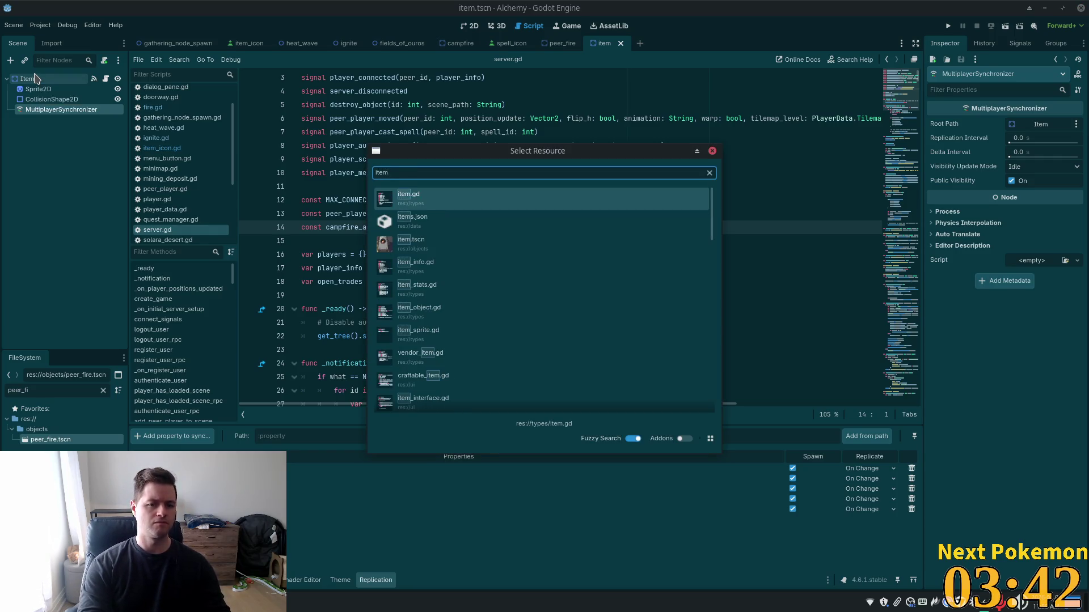
text(_o)
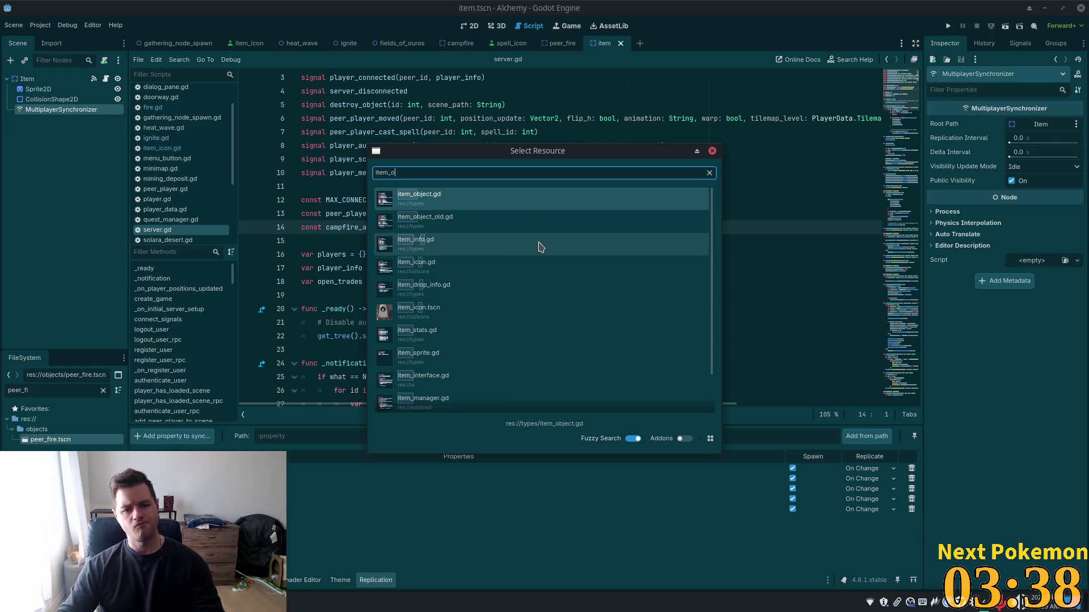
key(BackSpace)
key(BackSpace)
key(BackSpace)
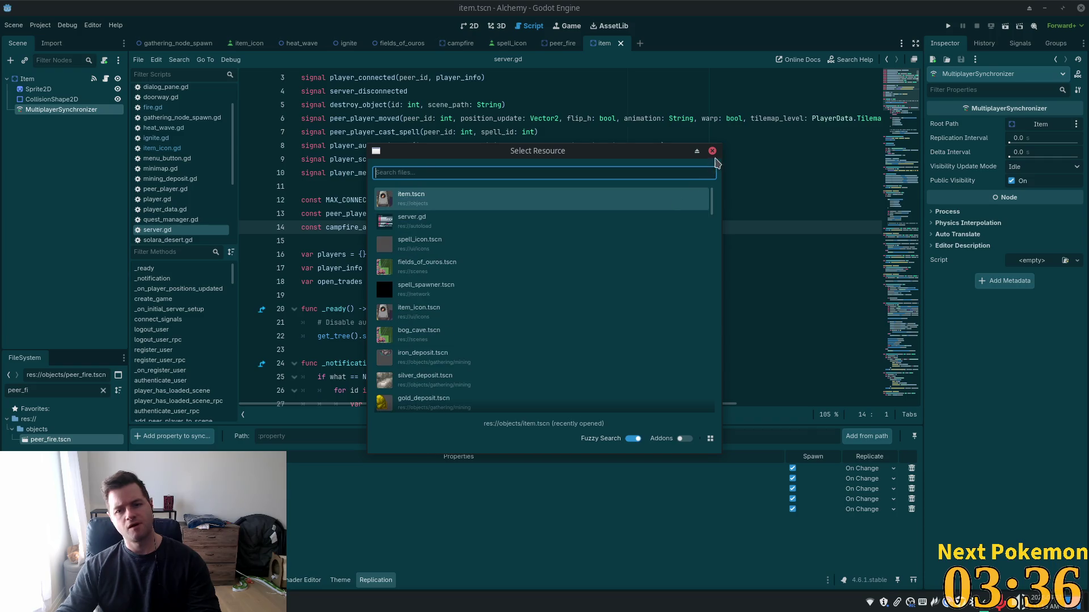
click(712, 150)
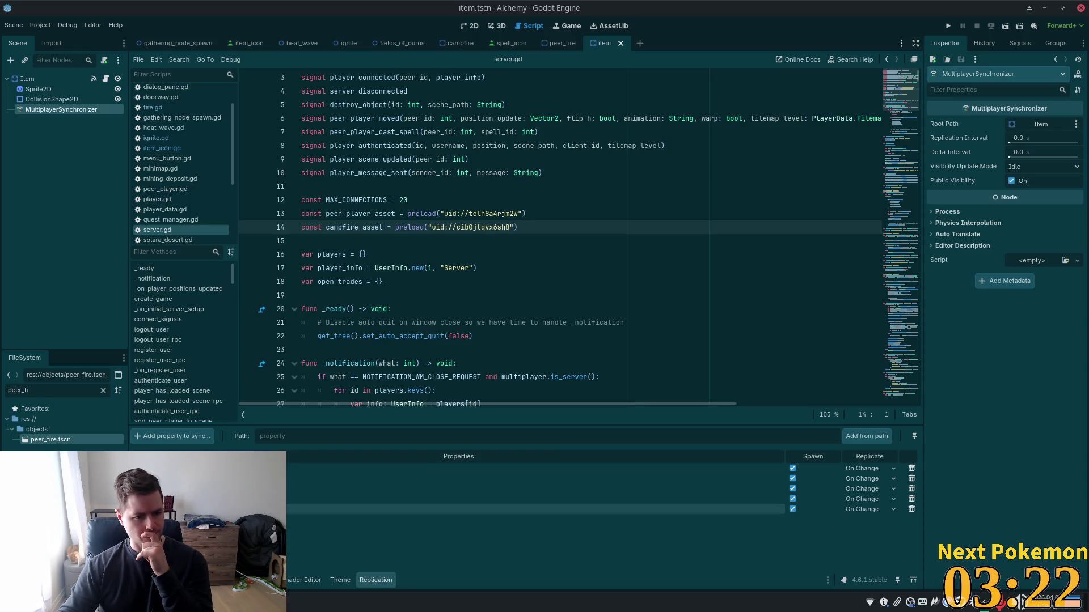
- With the Item root selected, cancel the Add Node search and open Instantiate Child Scene instead
click(27, 79)
key(ctrl+a)
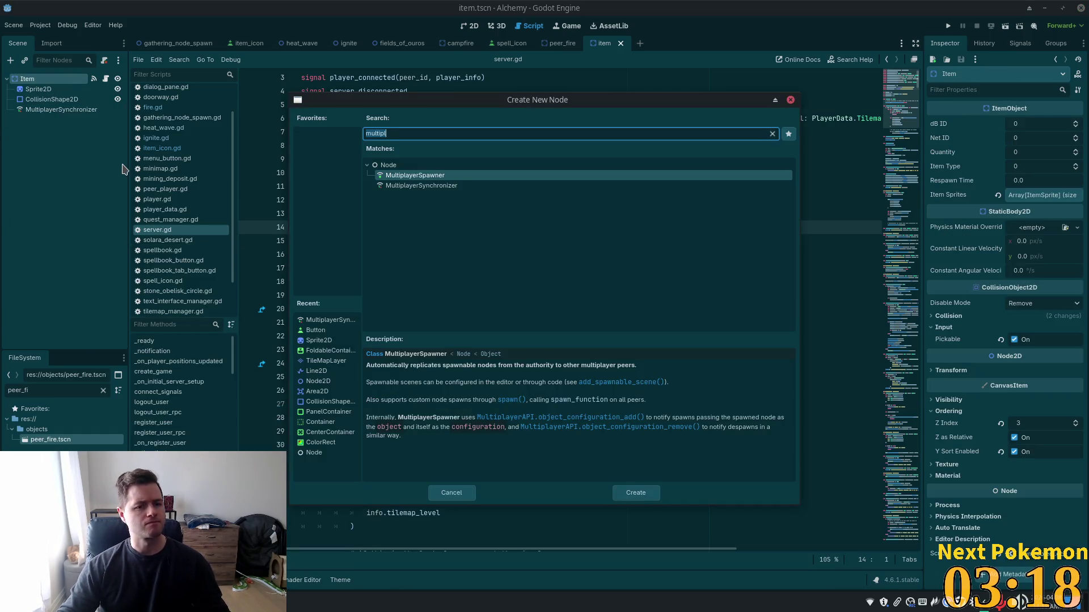
text(sync_)
key(BackSpace)
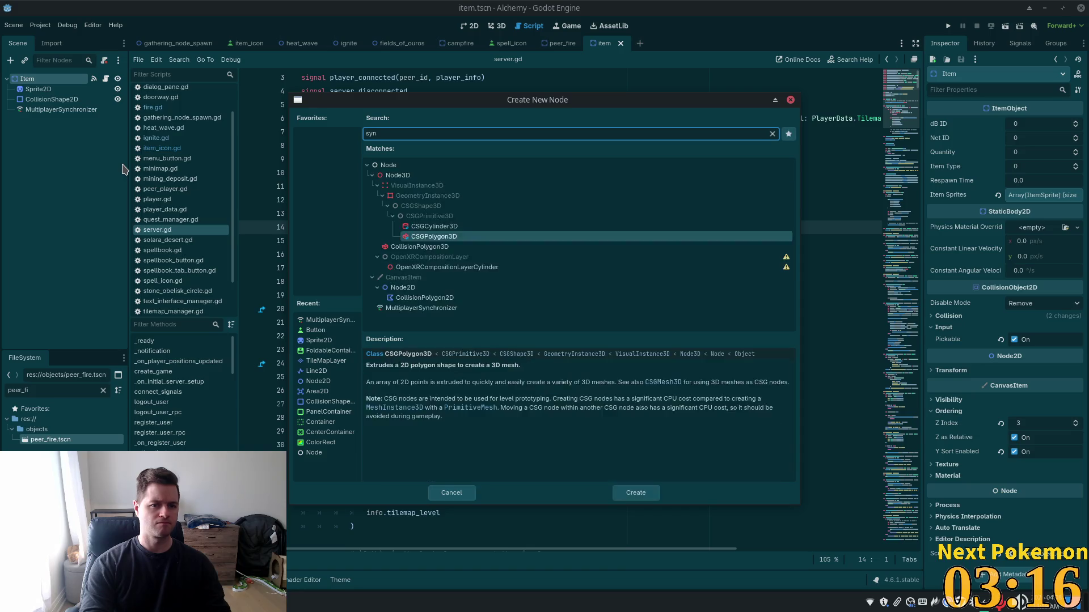
key(Escape)
key(ctrl+shift+a)
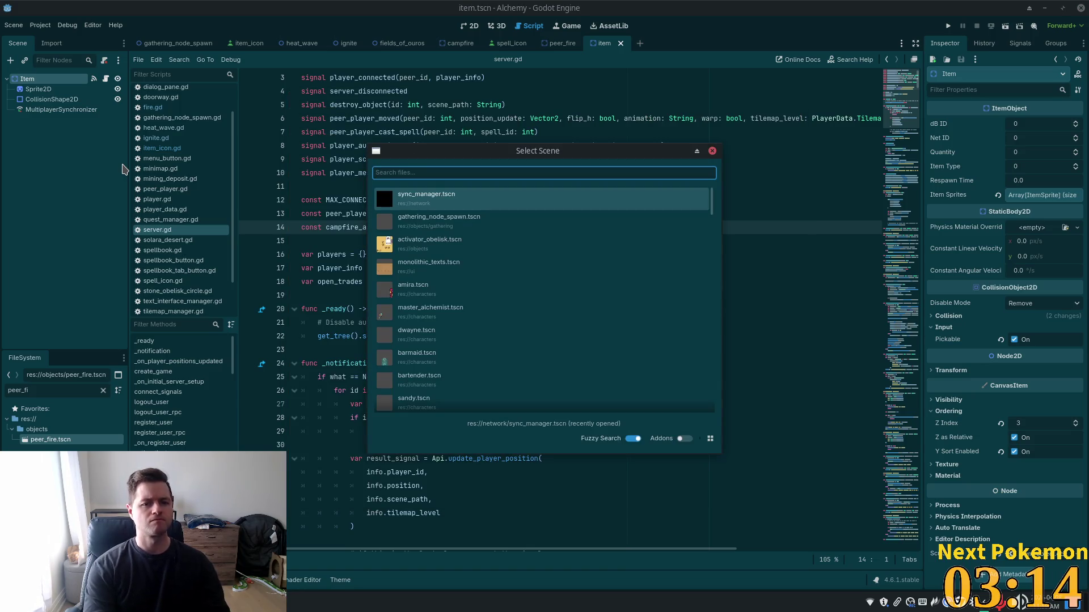
- Instance sync_manager.tscn under Item, save item.tscn, and launch the game
text(sync)
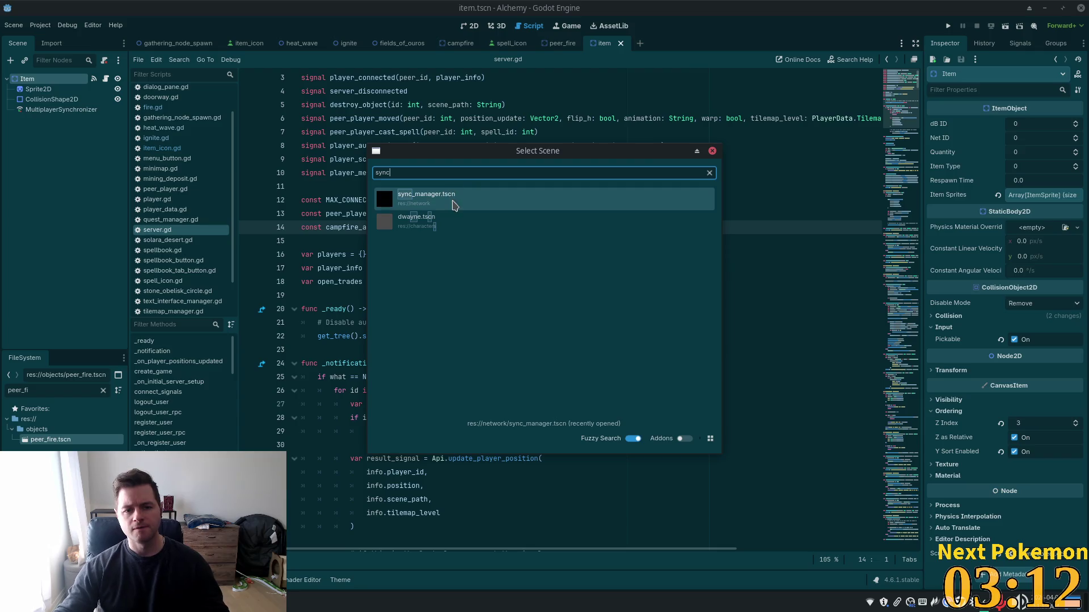
key(Return)
key(ctrl+s)
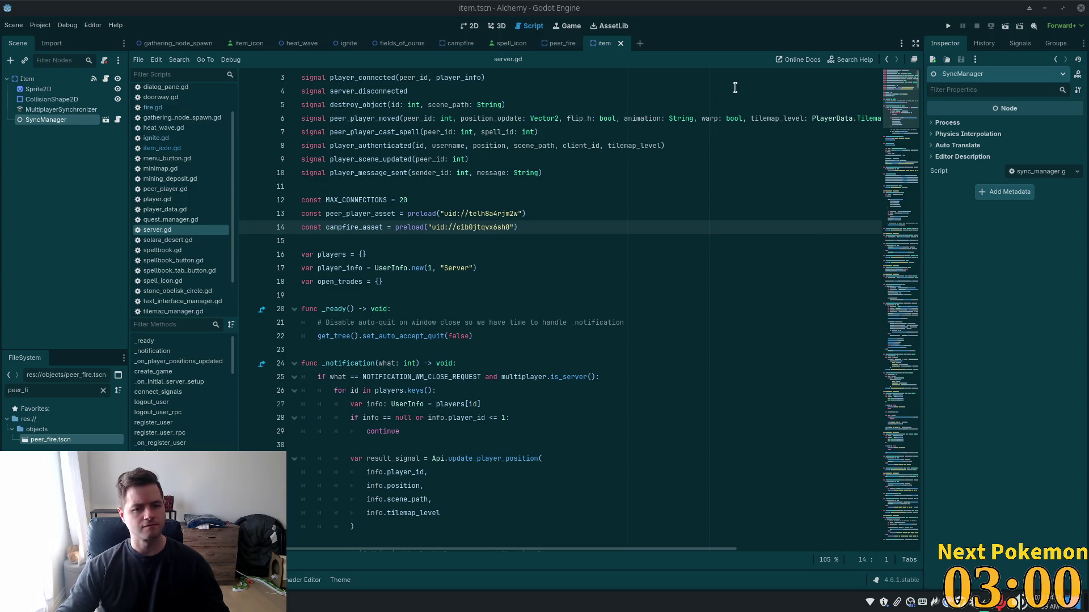
click(948, 26)
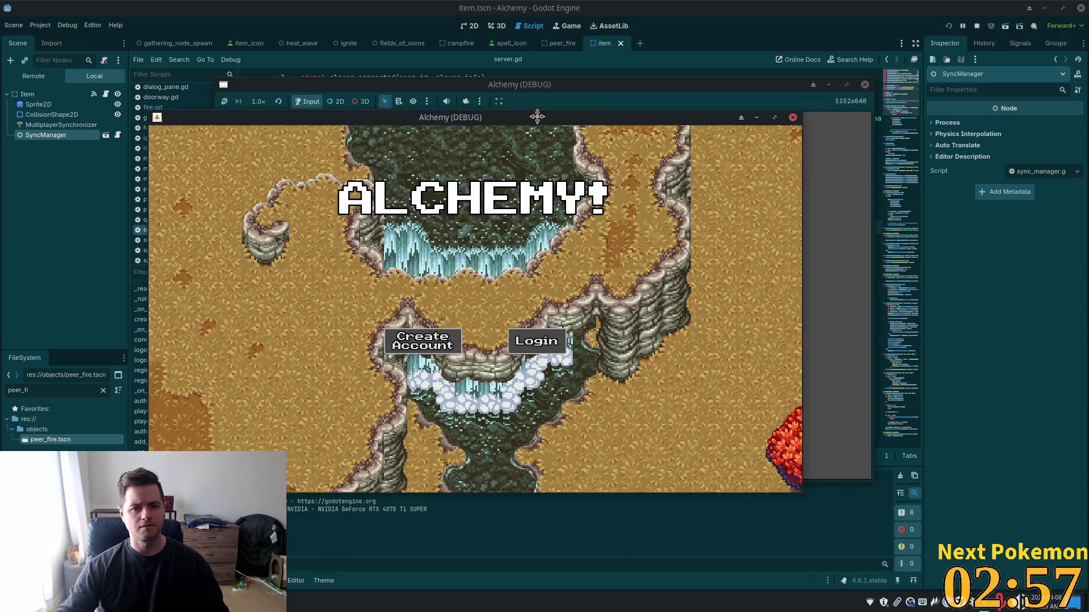
- Arrange the two game windows side by side and focus the left one
drag(534, 114, 426, 114)
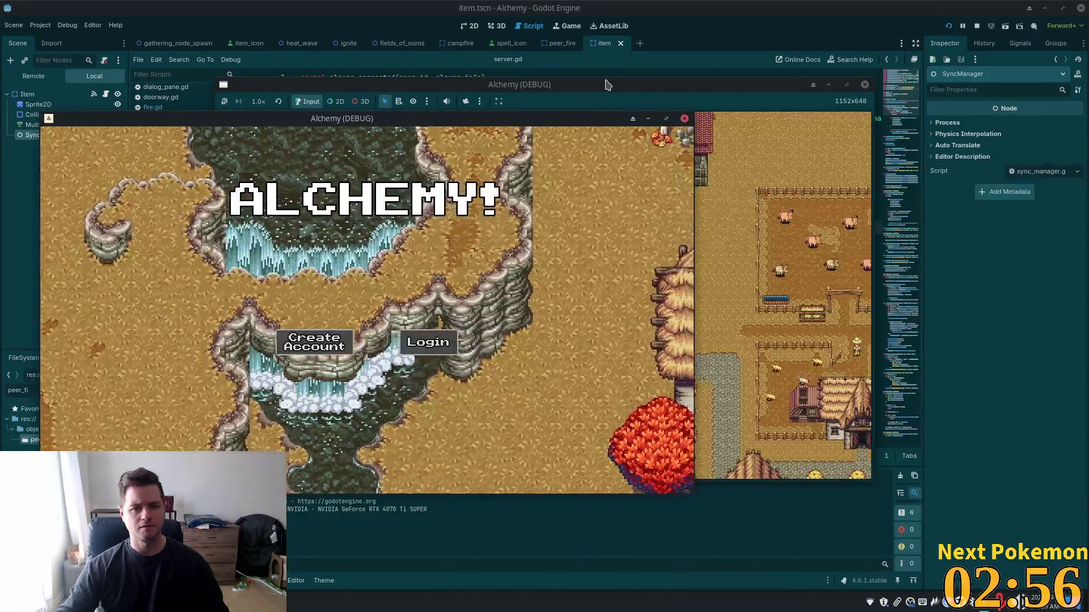
drag(601, 78, 795, 129)
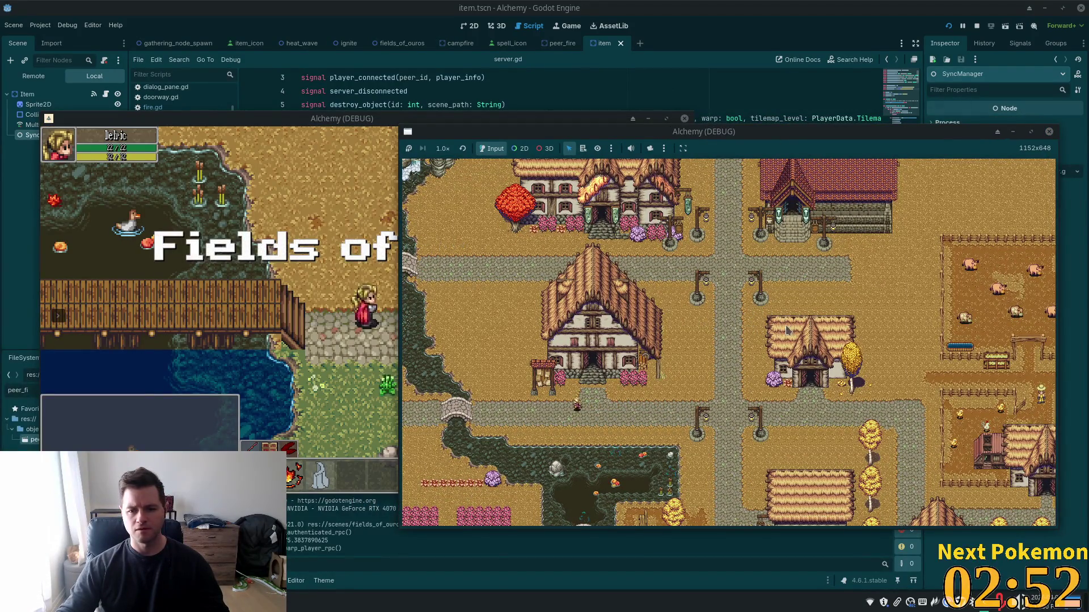
scroll(807, 333, down, 2)
scroll(807, 334, down, 3)
scroll(789, 347, up, 5)
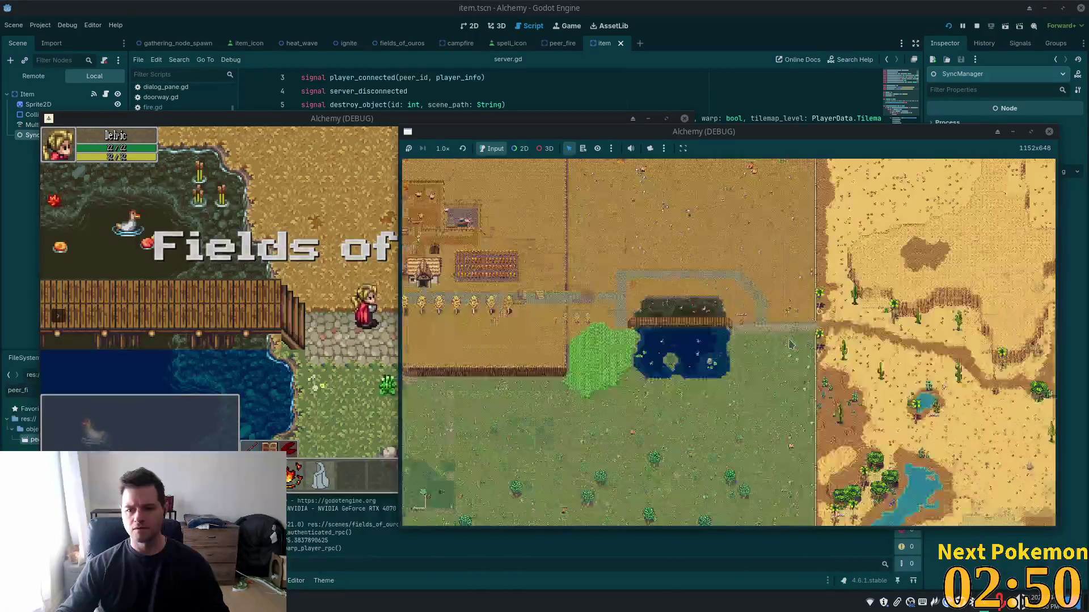
scroll(737, 357, up, 6)
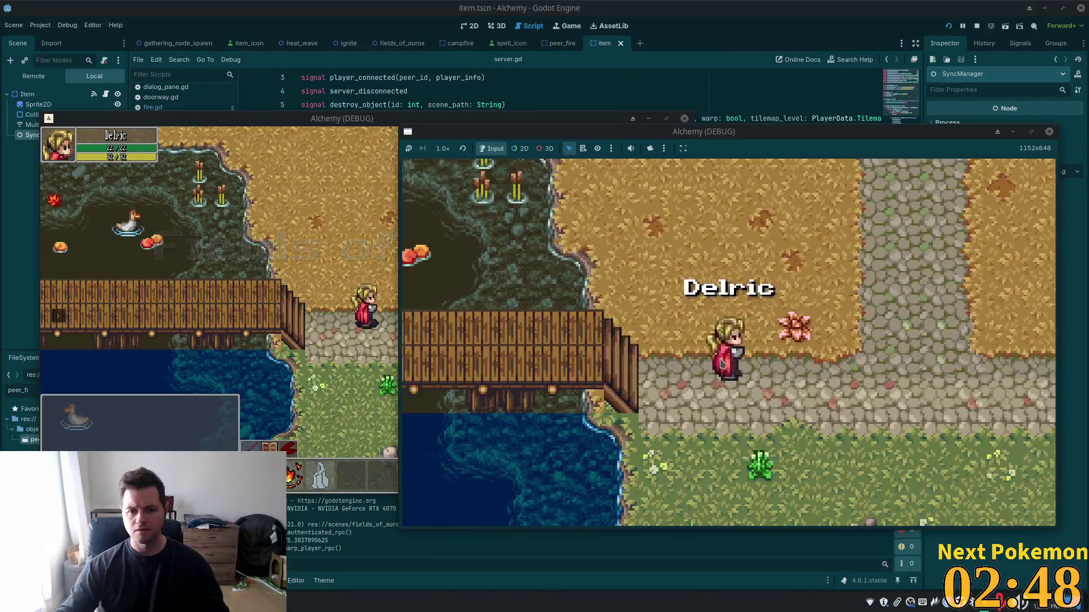
click(360, 309)
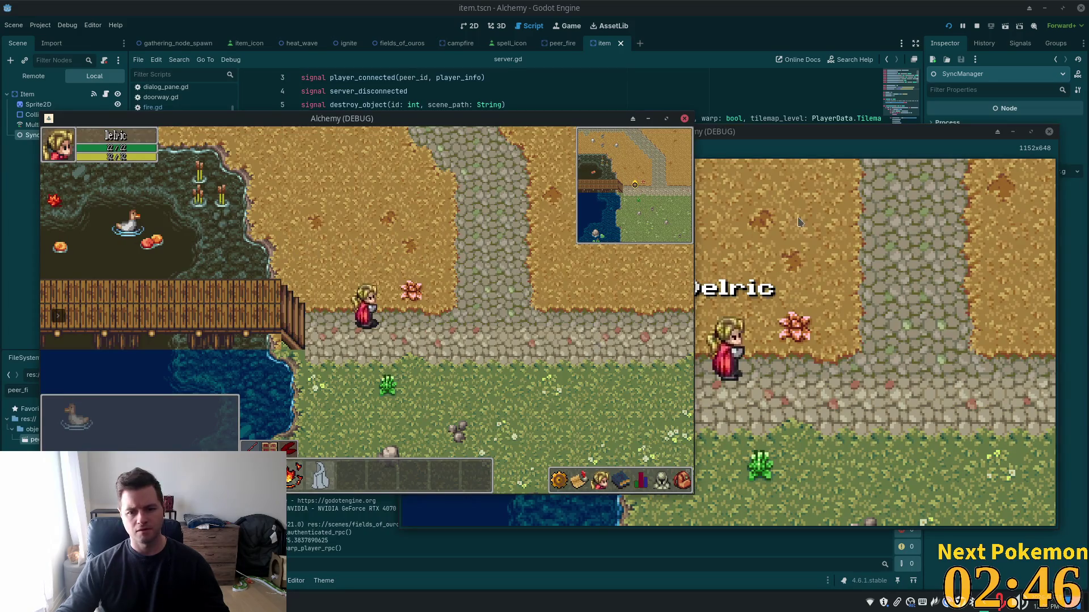
- Have Delric pick up the pink flower, browse the spellbook, and use wood to light a campfire
click(682, 481)
click(682, 480)
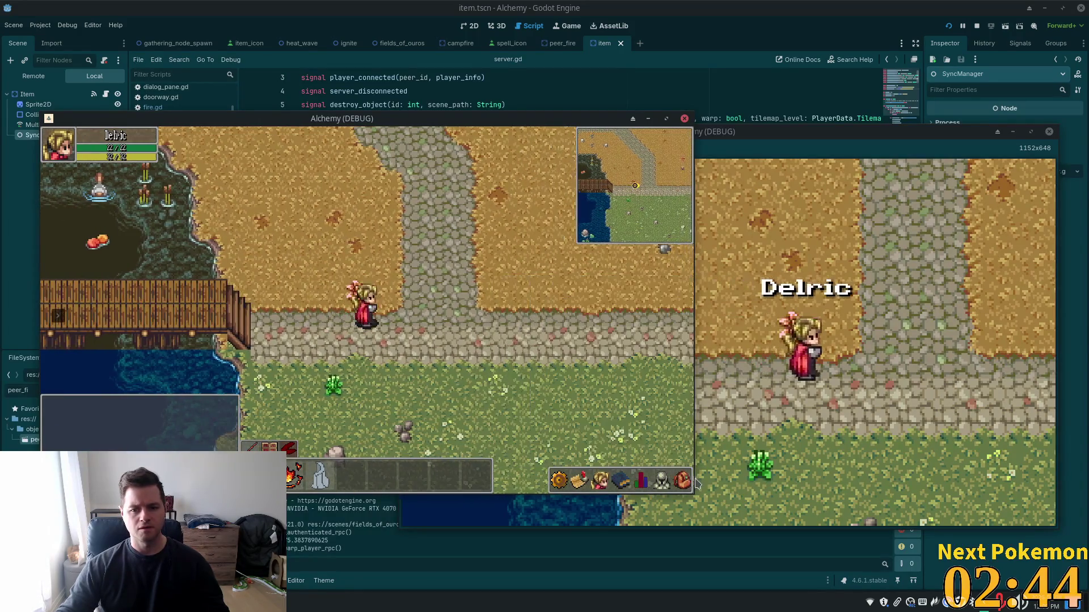
click(683, 480)
click(600, 481)
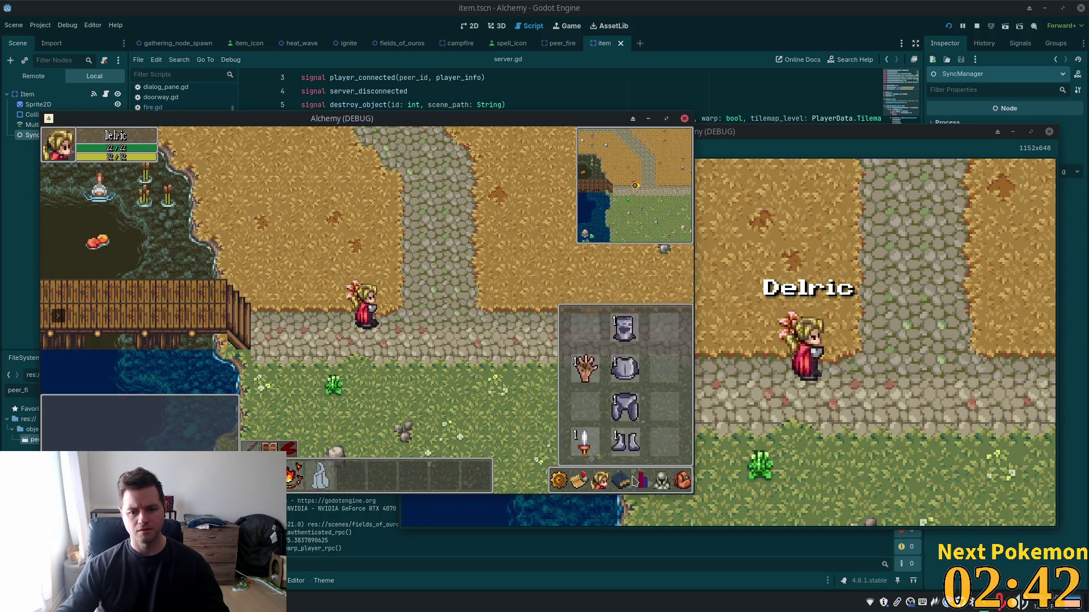
click(601, 482)
click(613, 483)
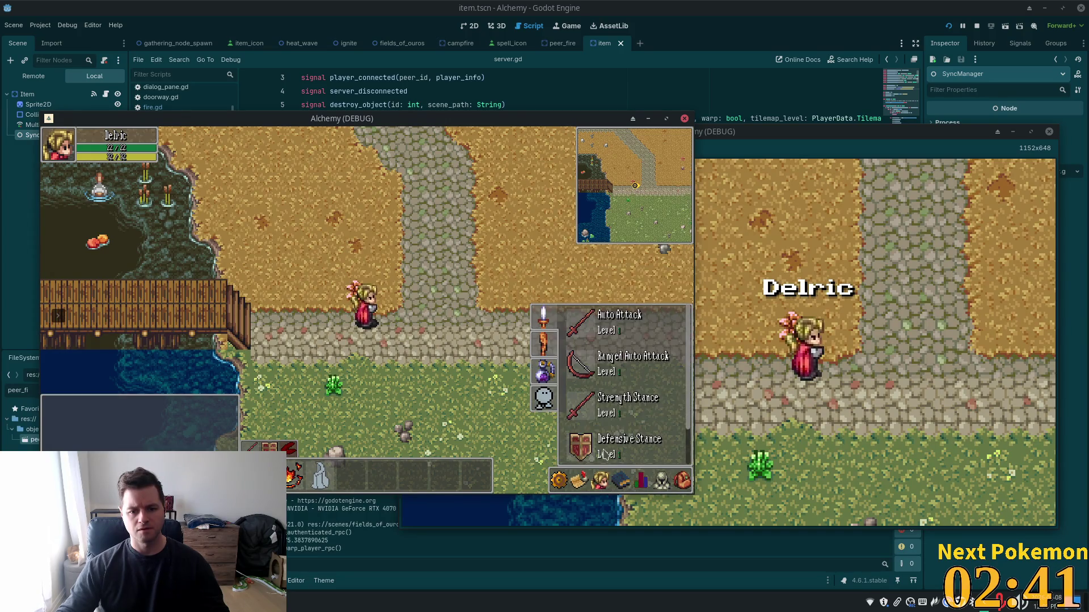
click(544, 372)
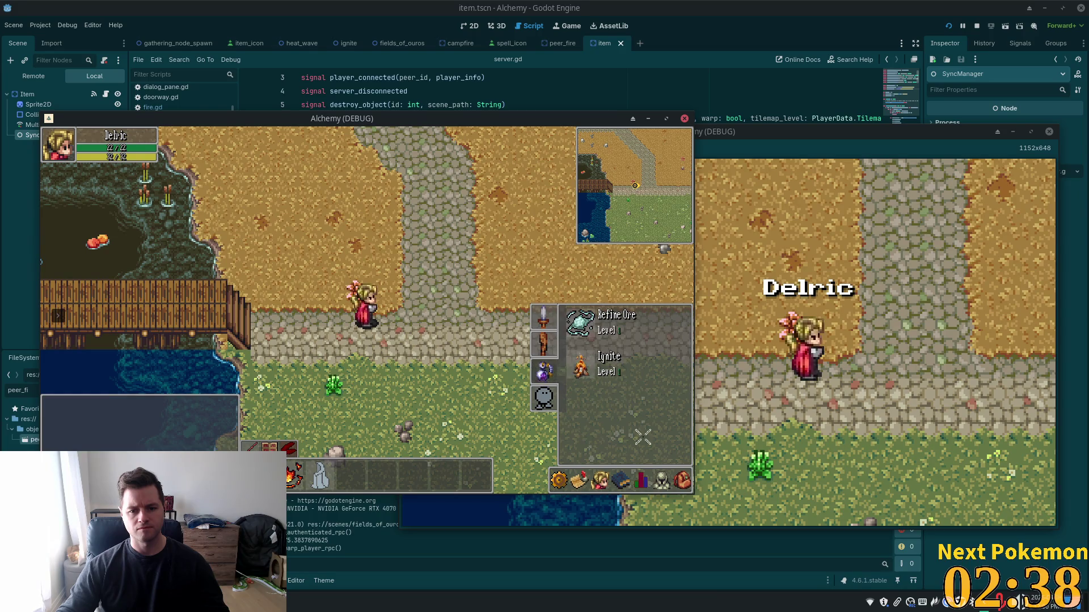
click(682, 481)
click(647, 333)
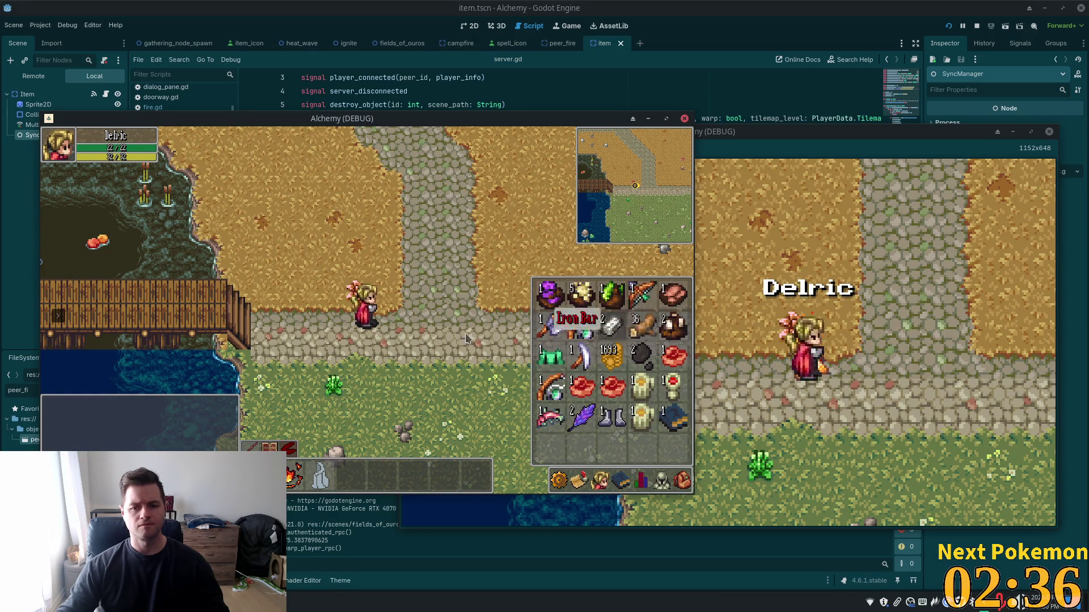
key(a)
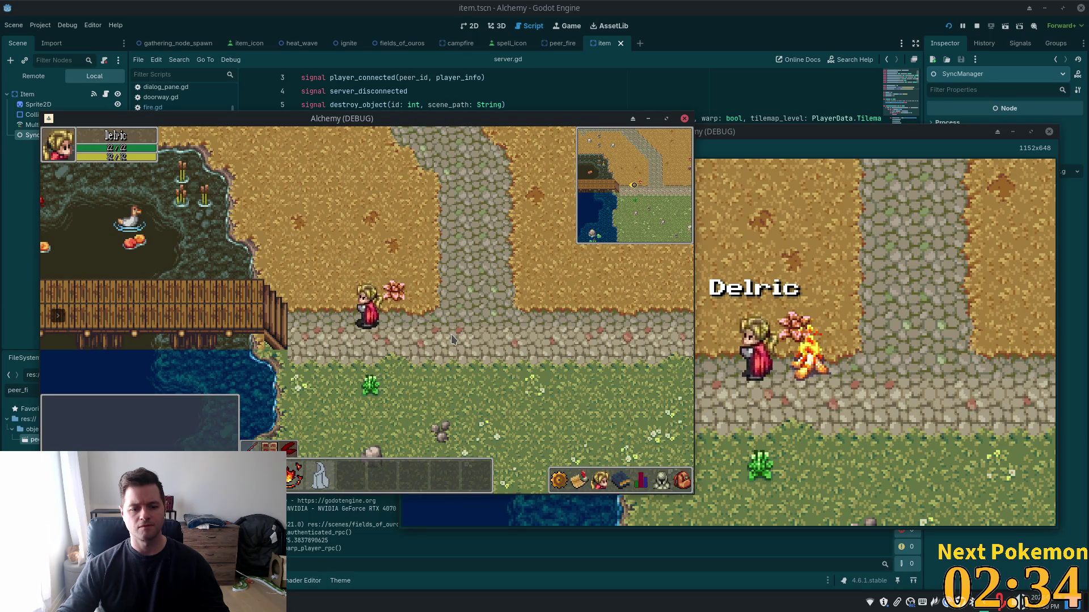
- Close the games, check Session 2's missing PeerFire MultiplayerSynchronizer errors, and stop the run
key(F8)
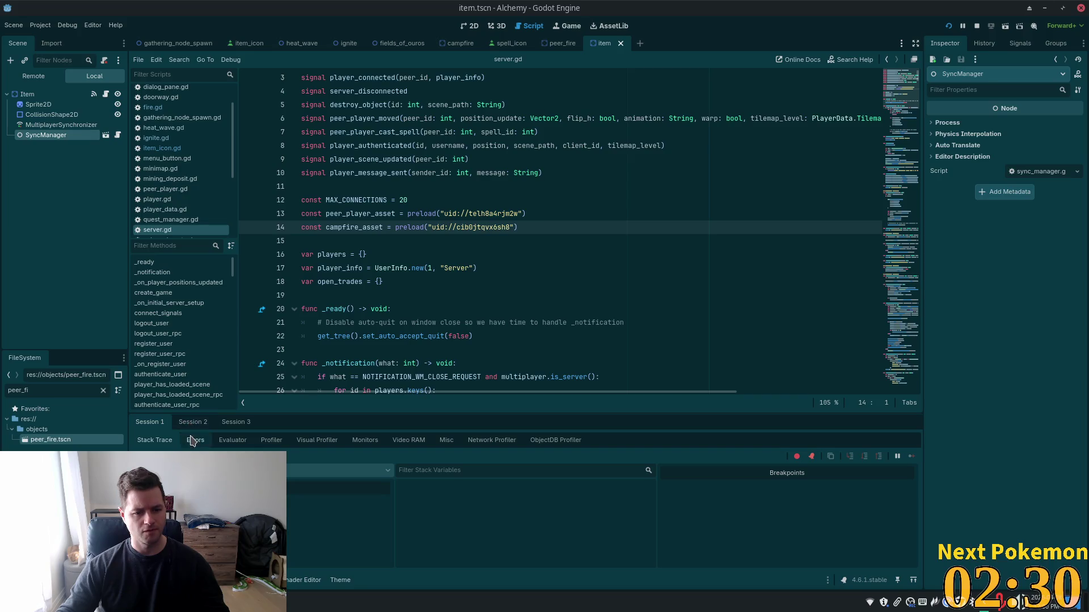
click(190, 424)
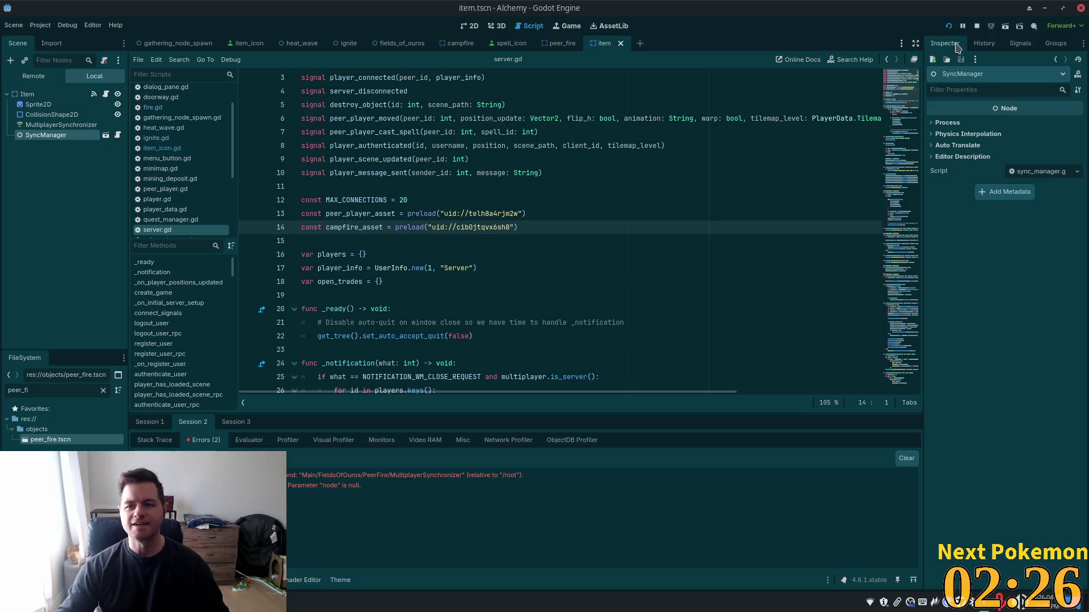
click(976, 27)
key(shift+alt+o)
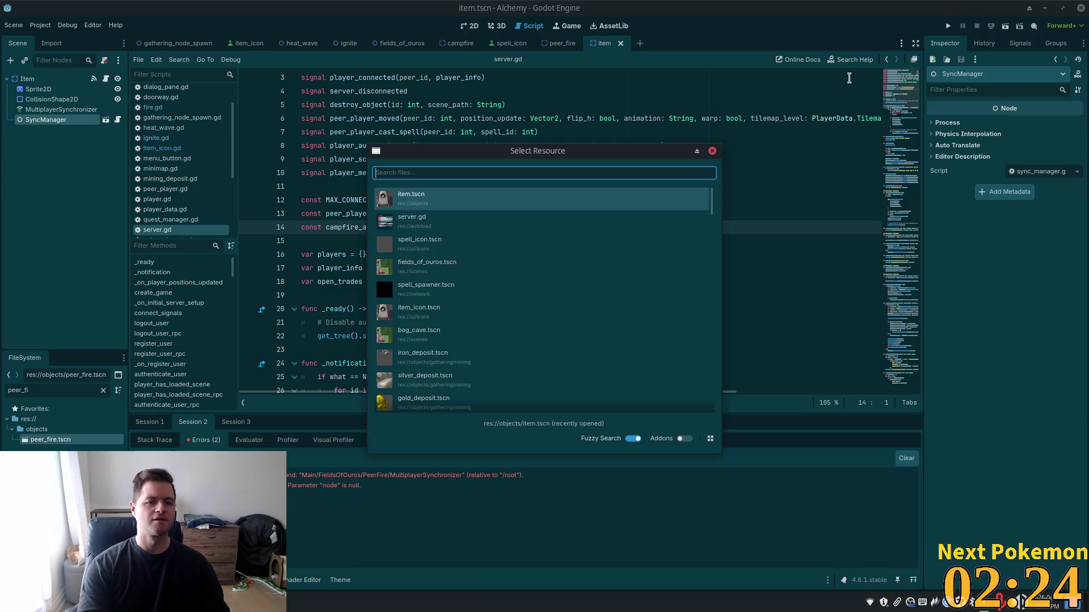
- Find 'multiple' to open multiplayer_spawners.tscn and inspect CharacterSpawner
text(mul)
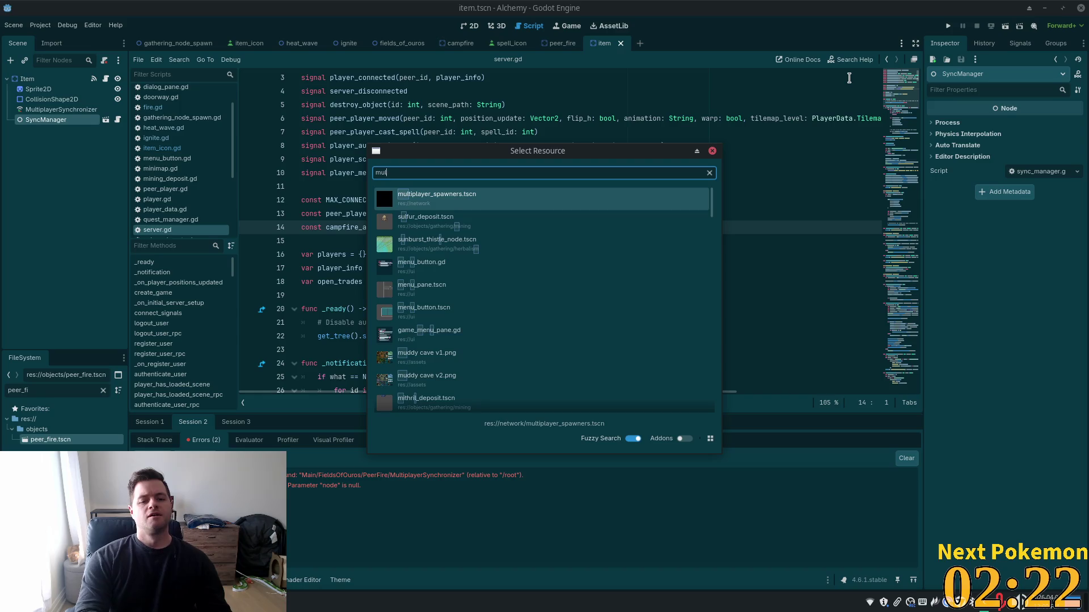
text(tiple)
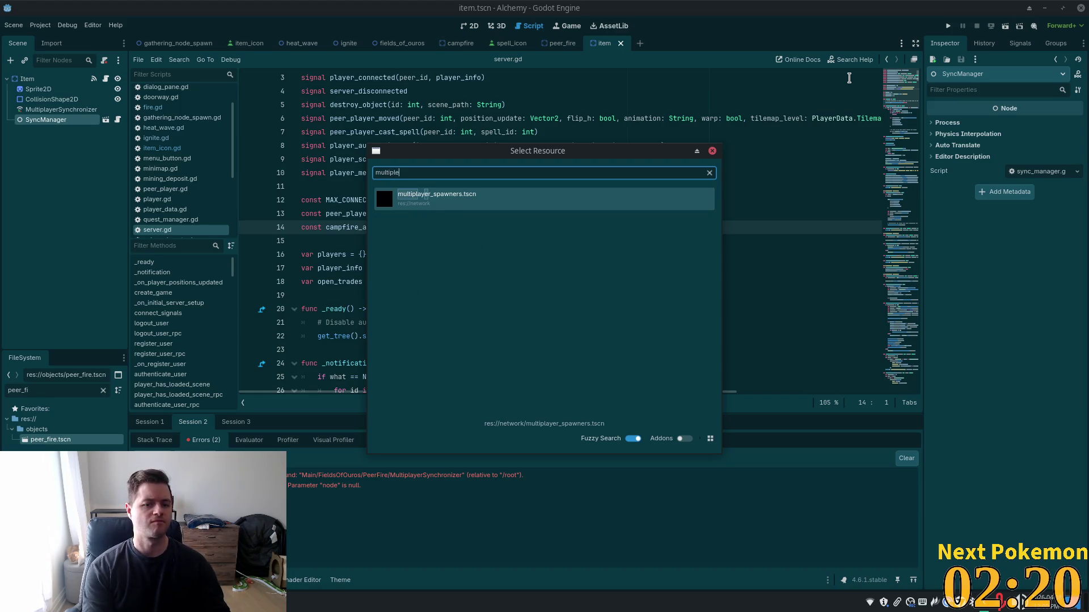
key(Return)
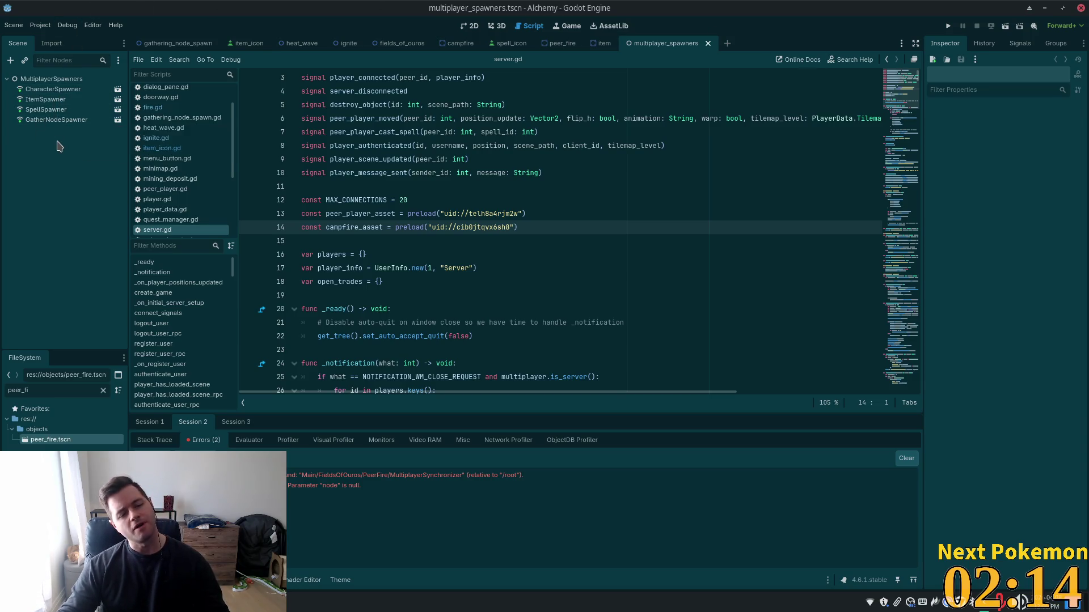
click(45, 91)
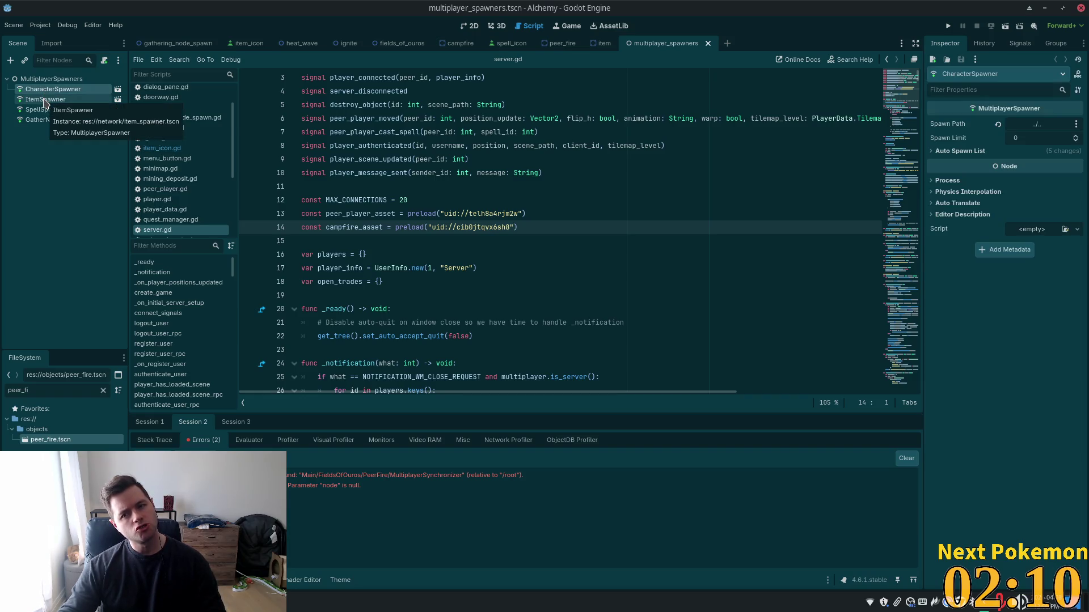
- Add peer_fire.tscn as Element 42 of GatherNodeSpawner's auto spawn list, then run the project
click(45, 109)
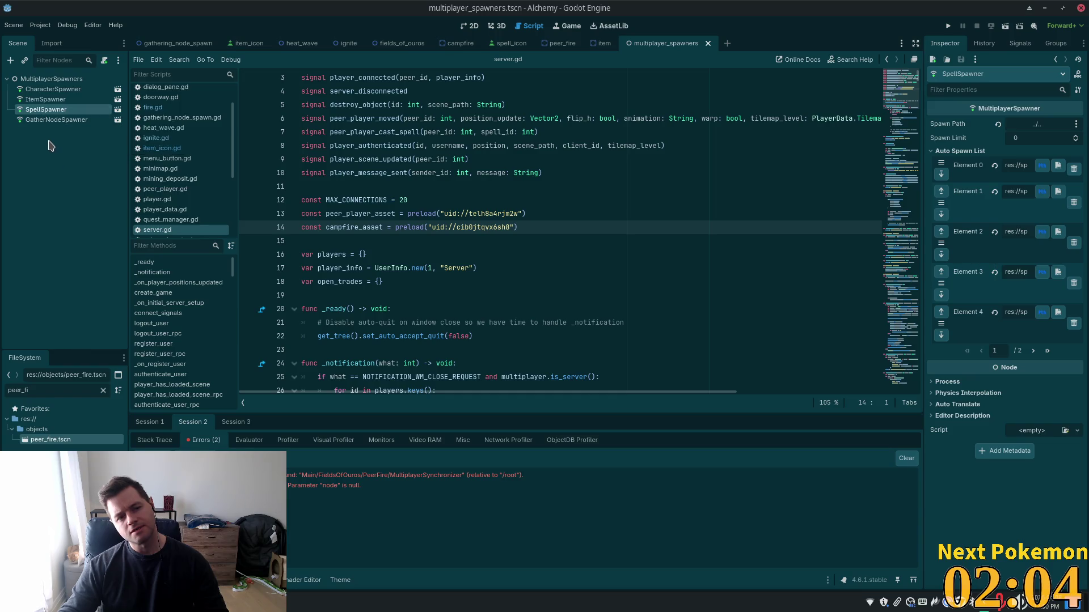
click(40, 122)
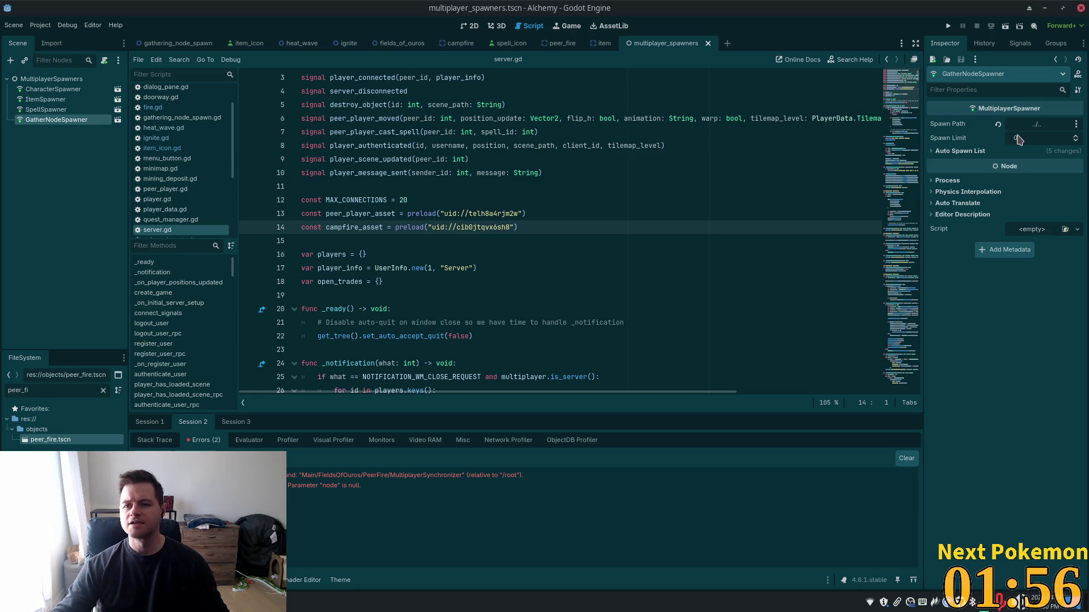
click(958, 151)
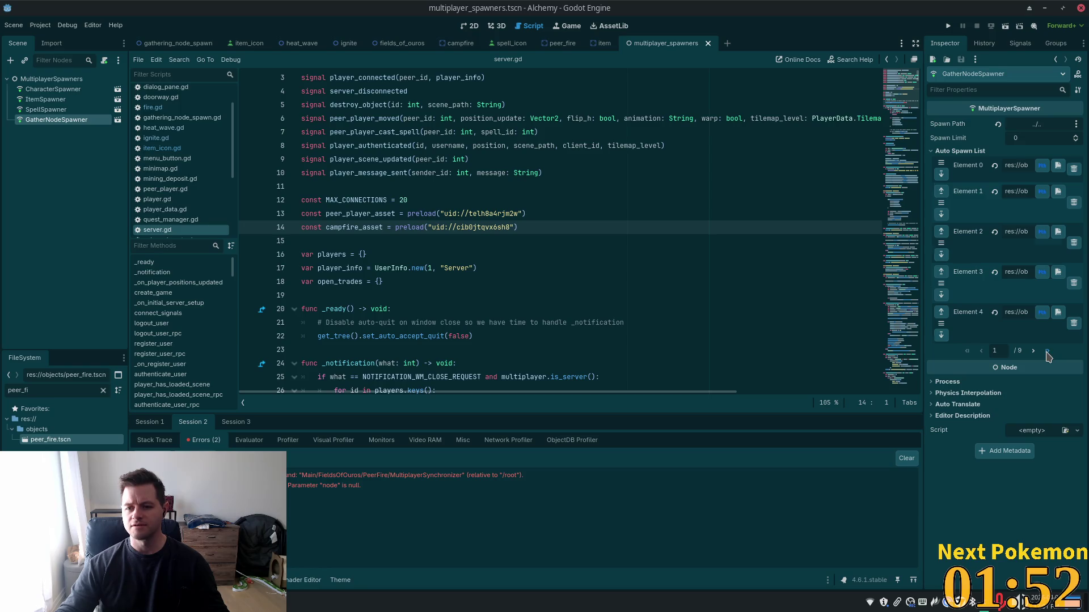
click(1047, 352)
click(1002, 233)
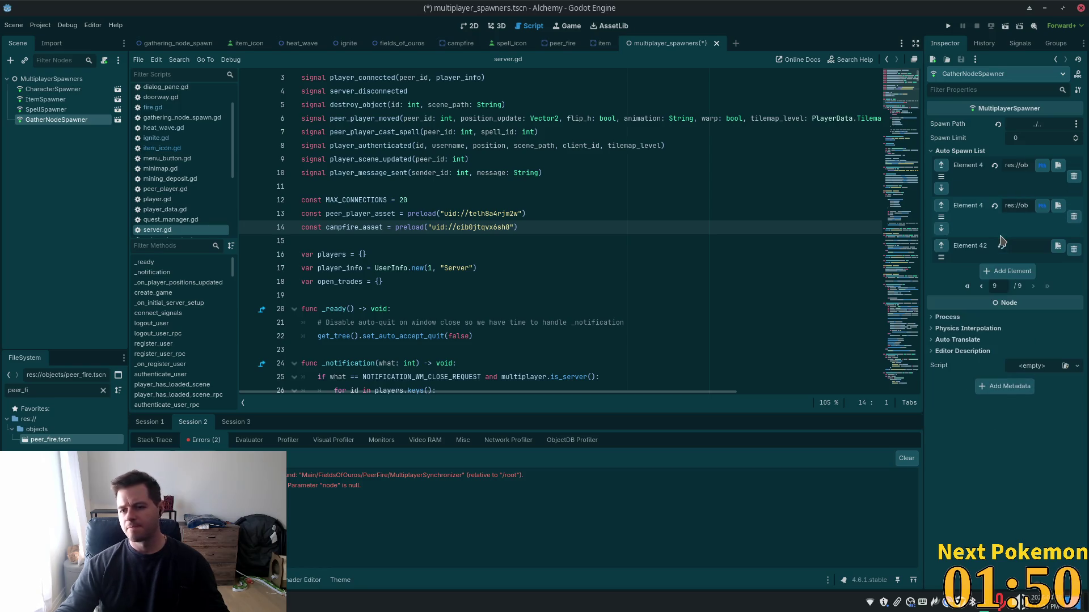
mouse_move(50, 440)
mouse_down()
mouse_move(919, 280)
mouse_move(1022, 248)
mouse_up()
click(948, 26)
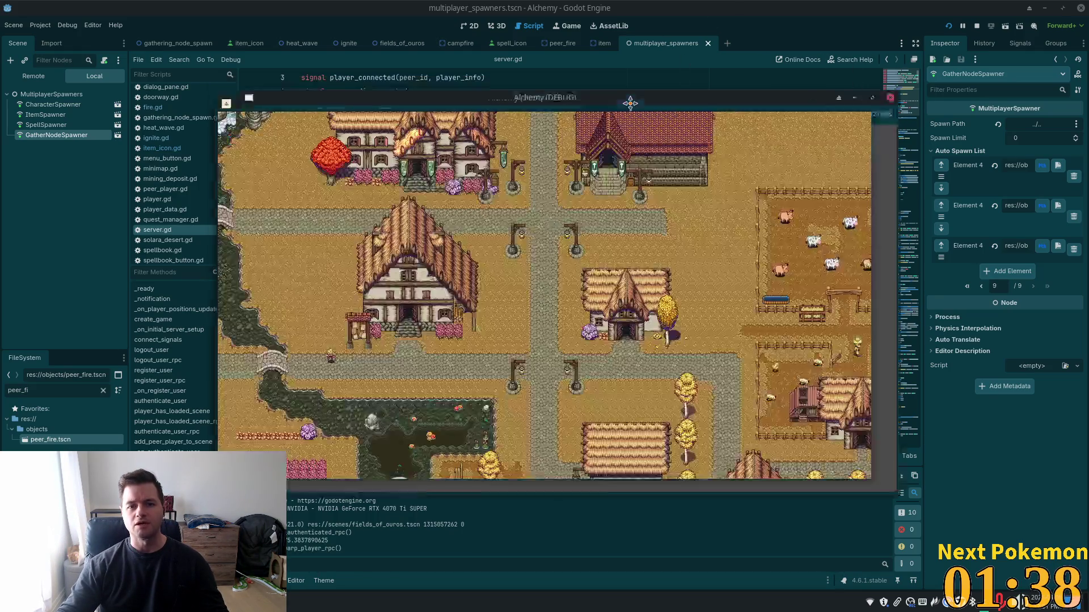
- Rearrange the two game client windows so both are visible
drag(627, 102, 801, 165)
mouse_move(612, 103)
mouse_down()
mouse_move(527, 80)
mouse_move(455, 77)
mouse_up()
click(948, 390)
scroll(948, 391, up, 3)
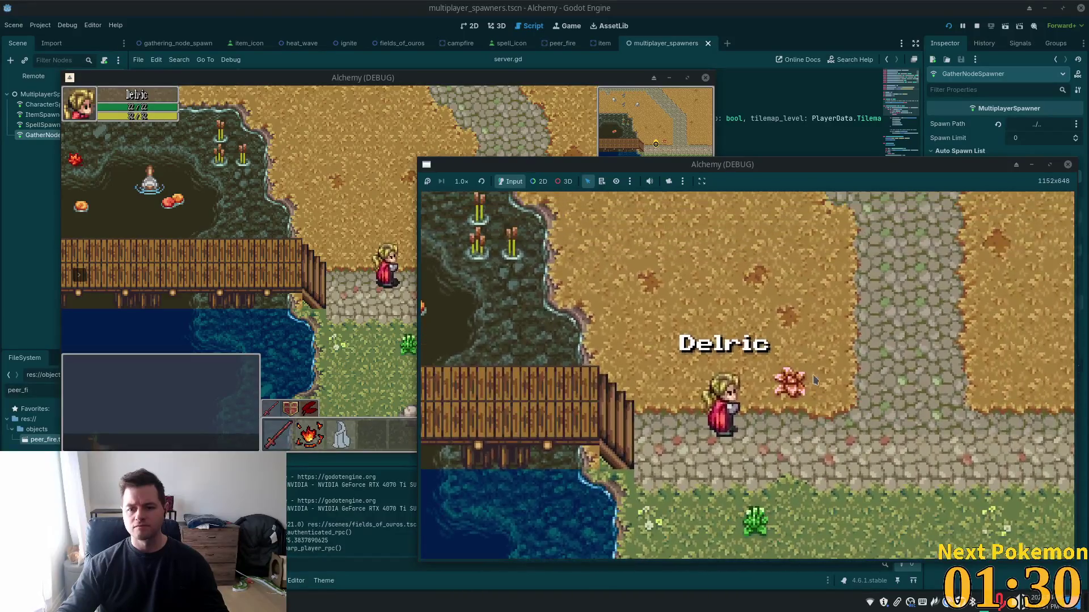
click(327, 242)
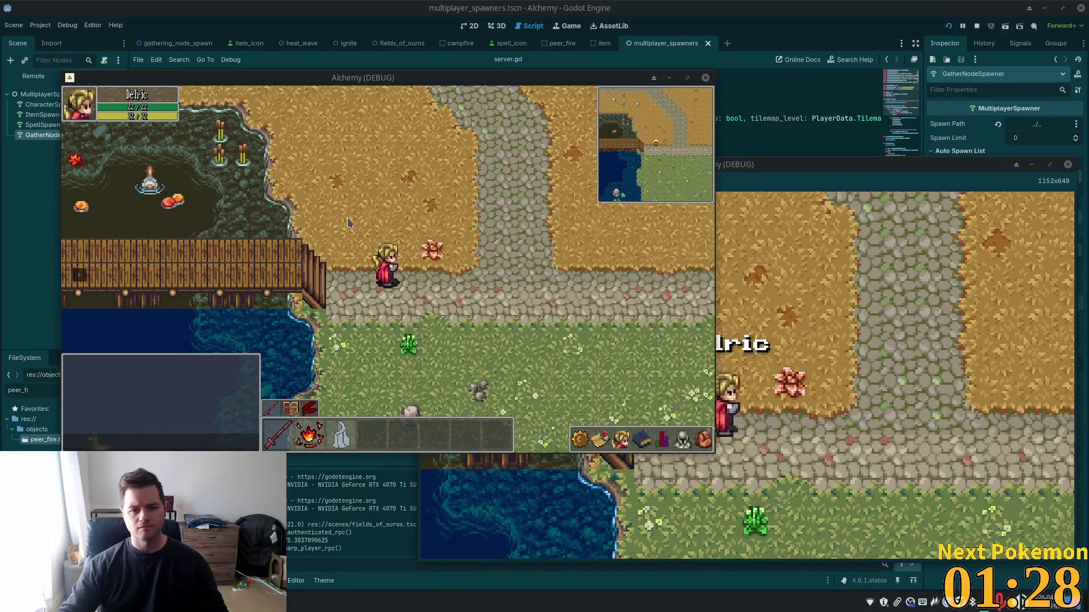
- In one client, use Wood from the inventory to light a campfire, then walk away from it
key(d)
click(642, 438)
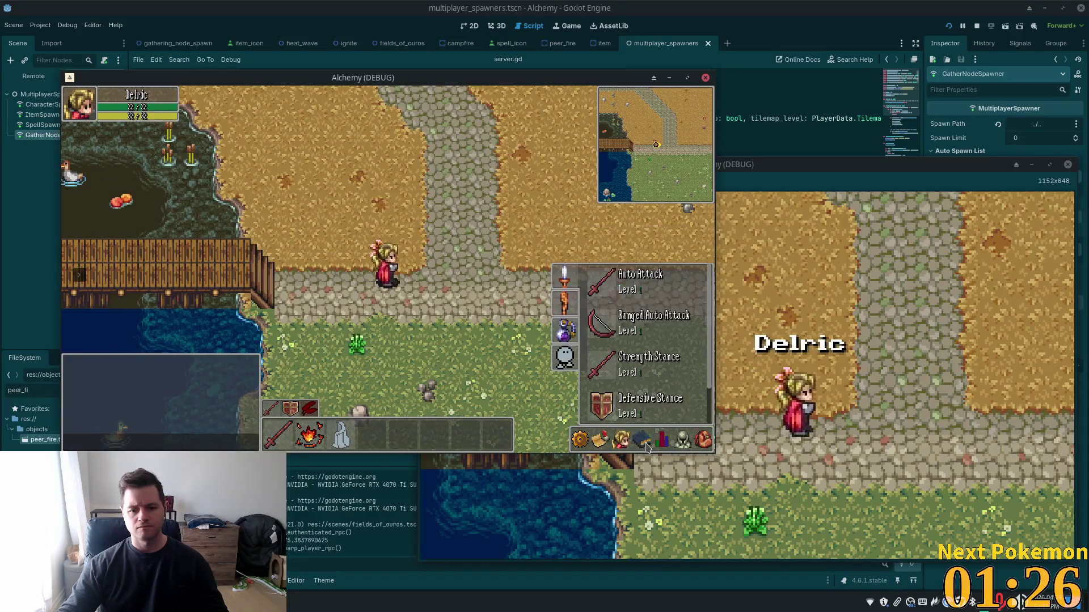
click(565, 307)
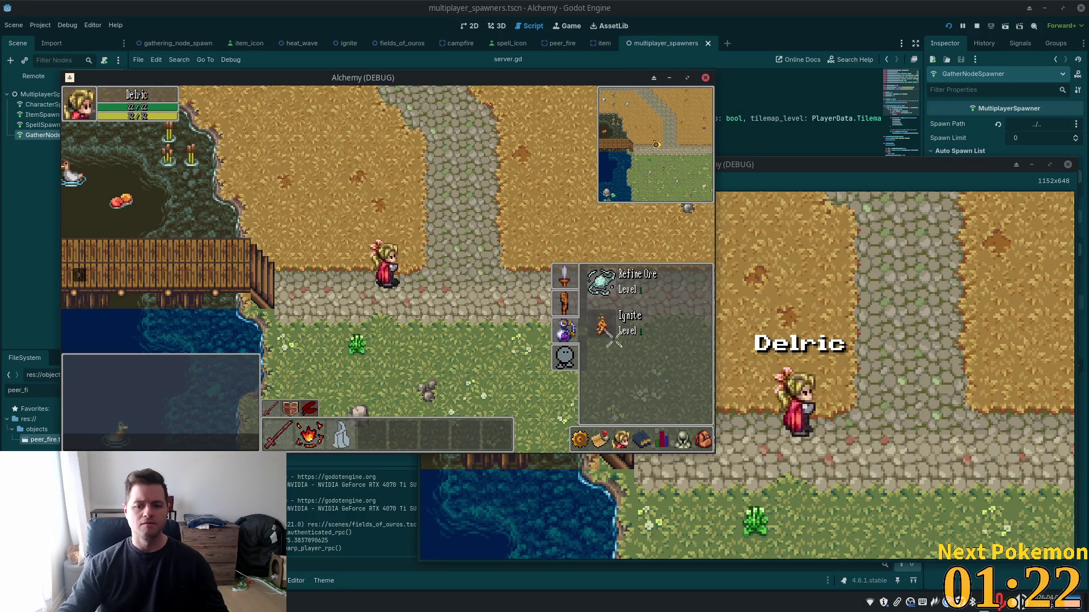
click(703, 438)
click(652, 292)
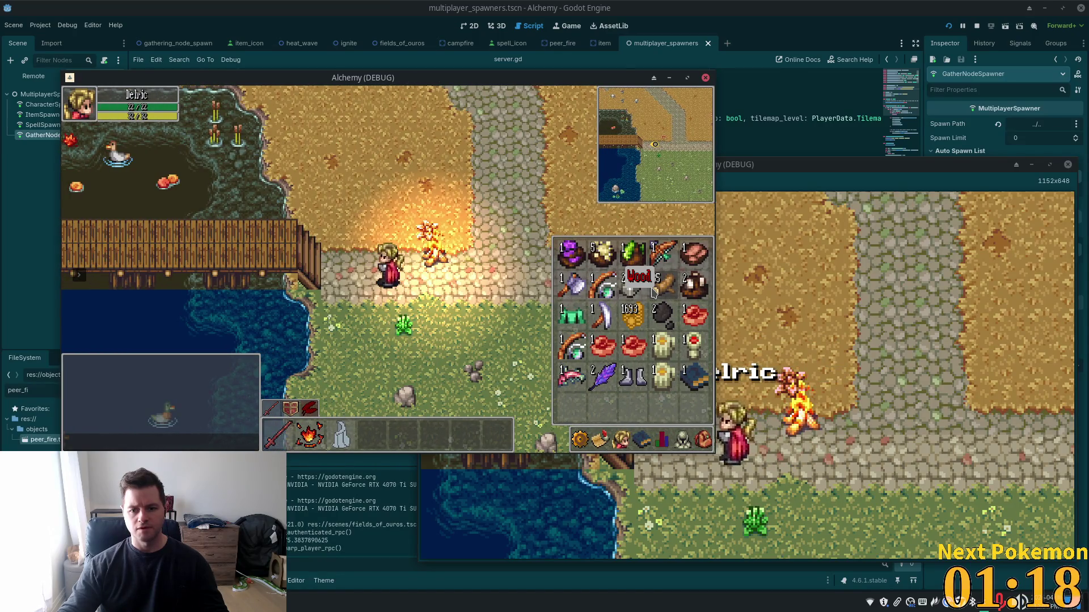
key(d)
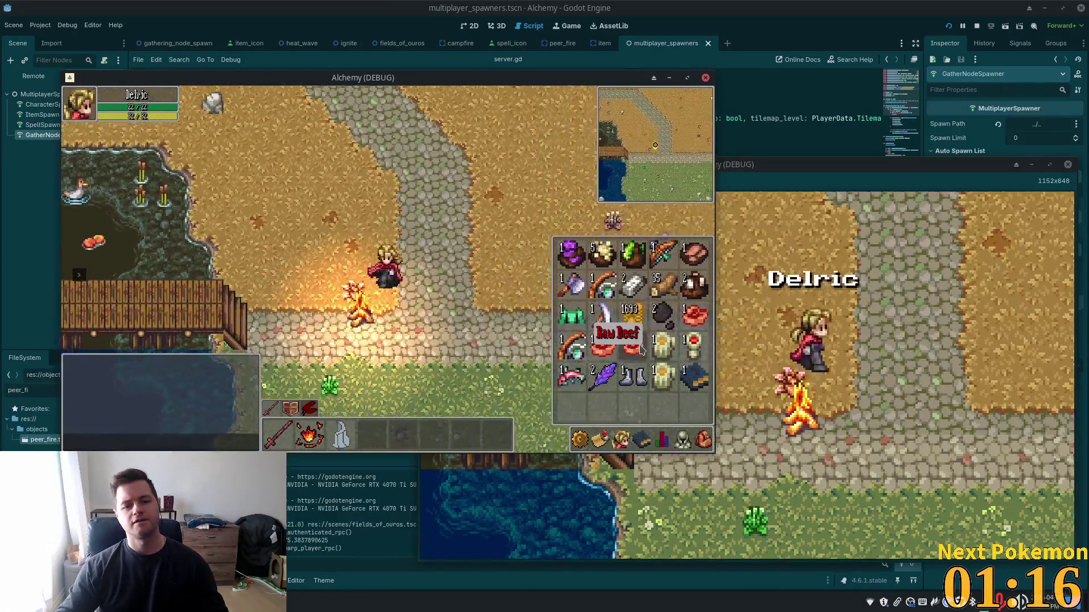
key(w)
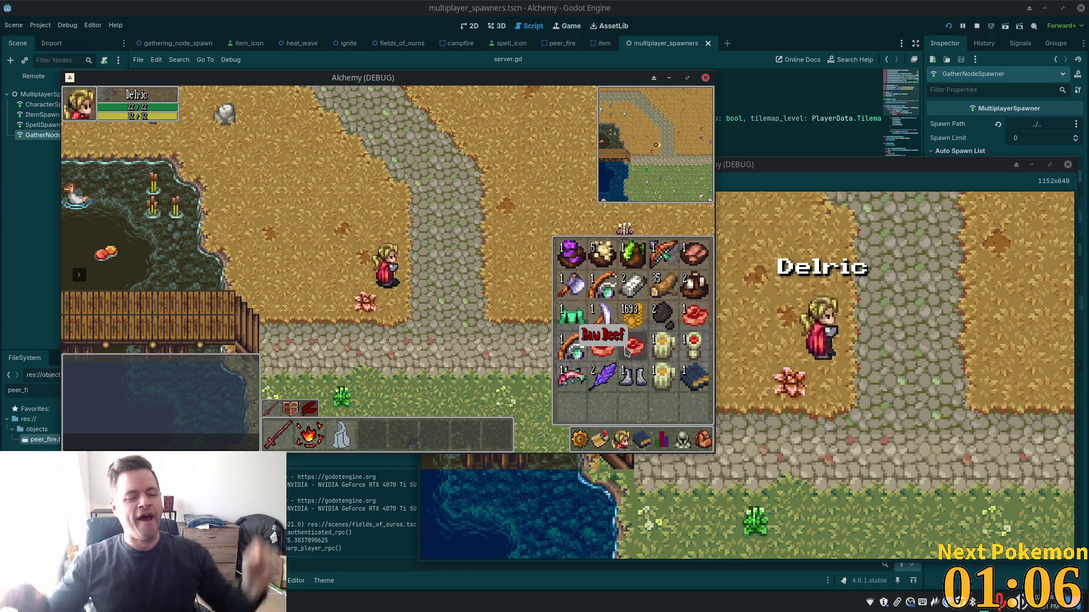
- Close the inventory and both game windows, and return to the peer_fire scene
key(Escape)
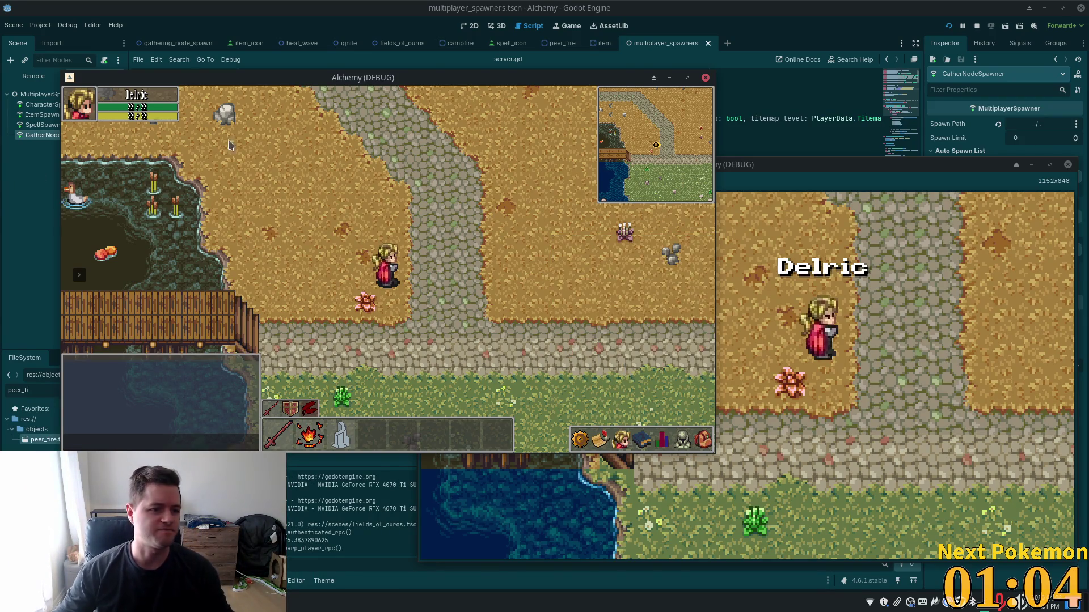
key(F8)
click(553, 48)
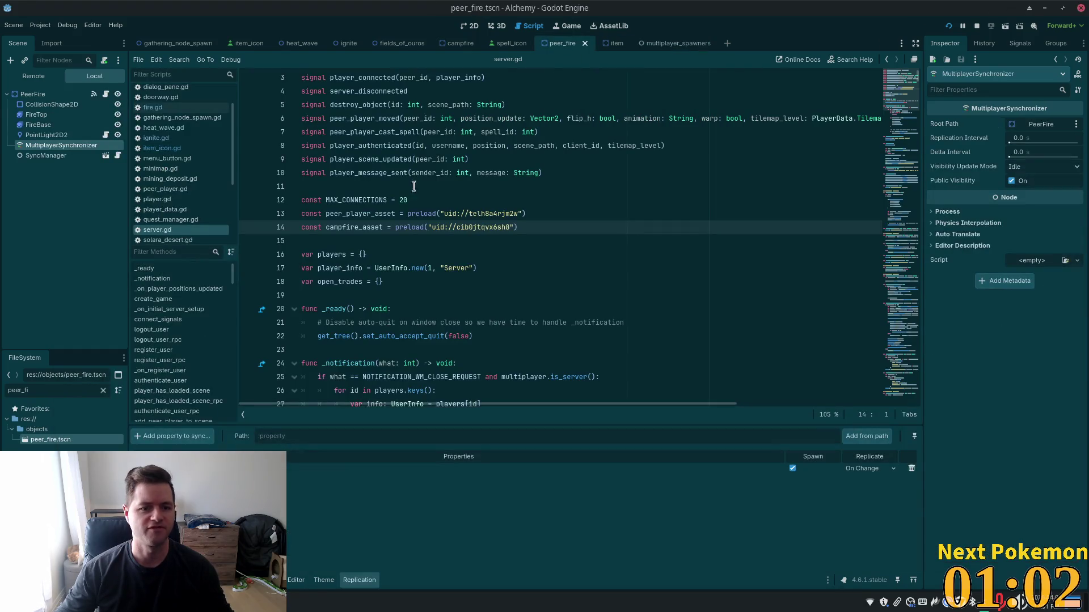
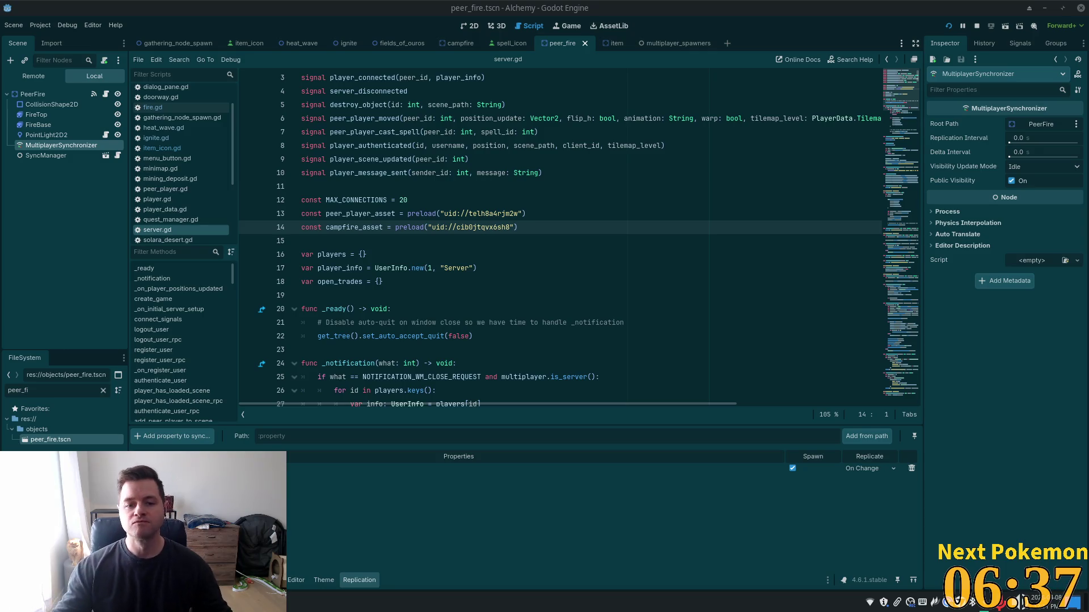
- Review the preloaded asset lines 12–17 in server.gd, then switch to the Cursor editor
click(545, 209)
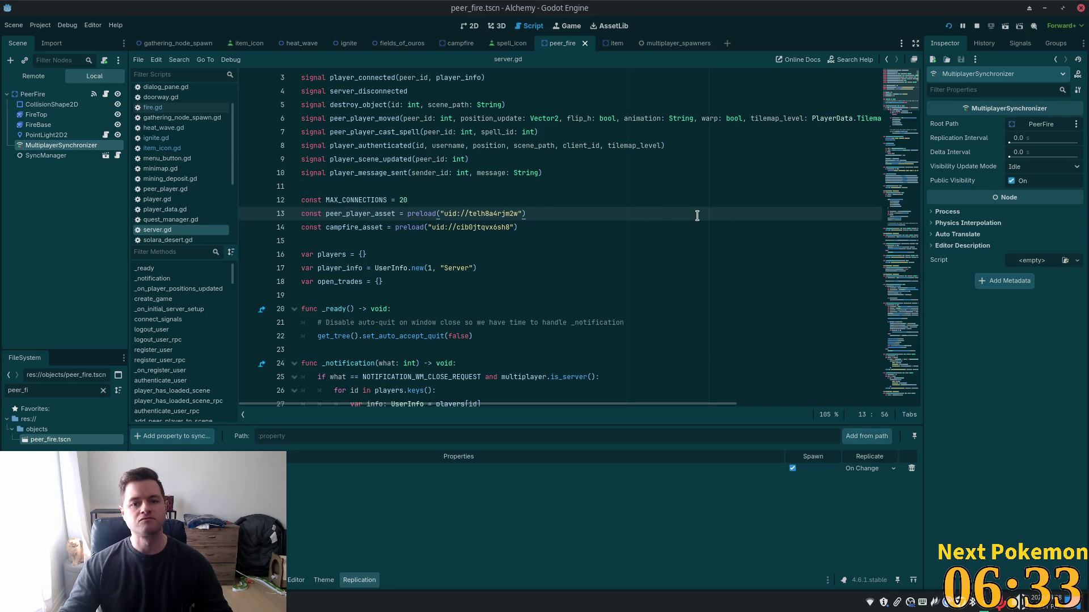
click(538, 268)
key(alt+shift+o)
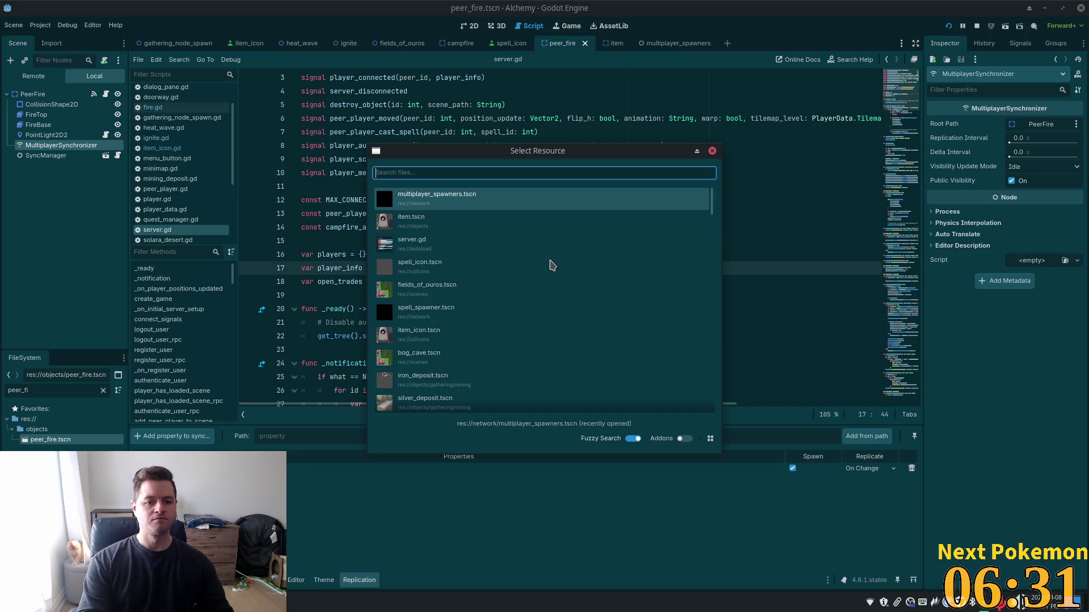
key(Escape)
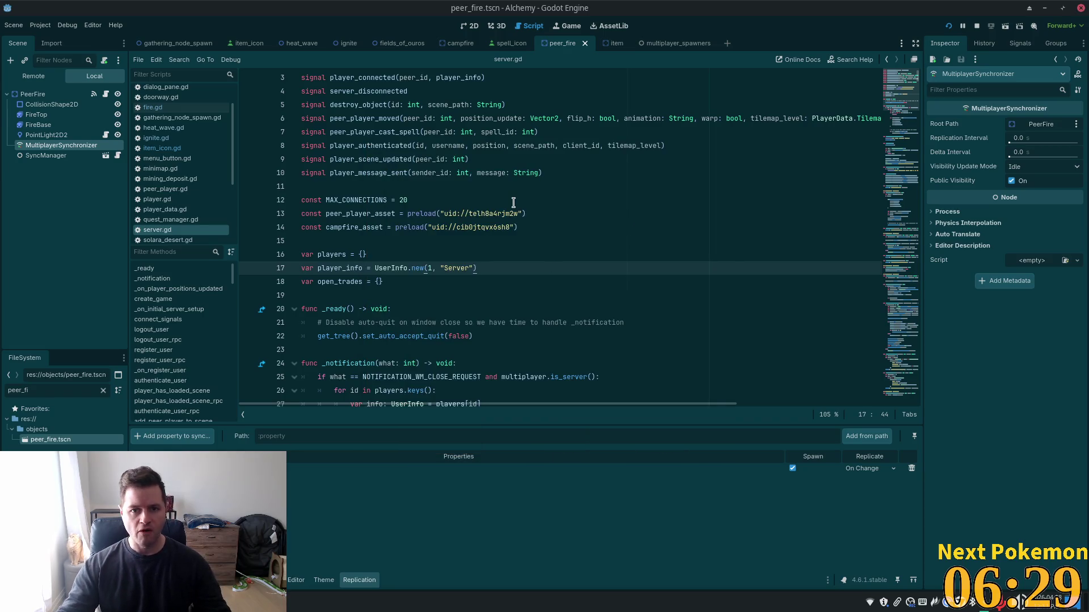
click(513, 203)
key(alt+Tab)
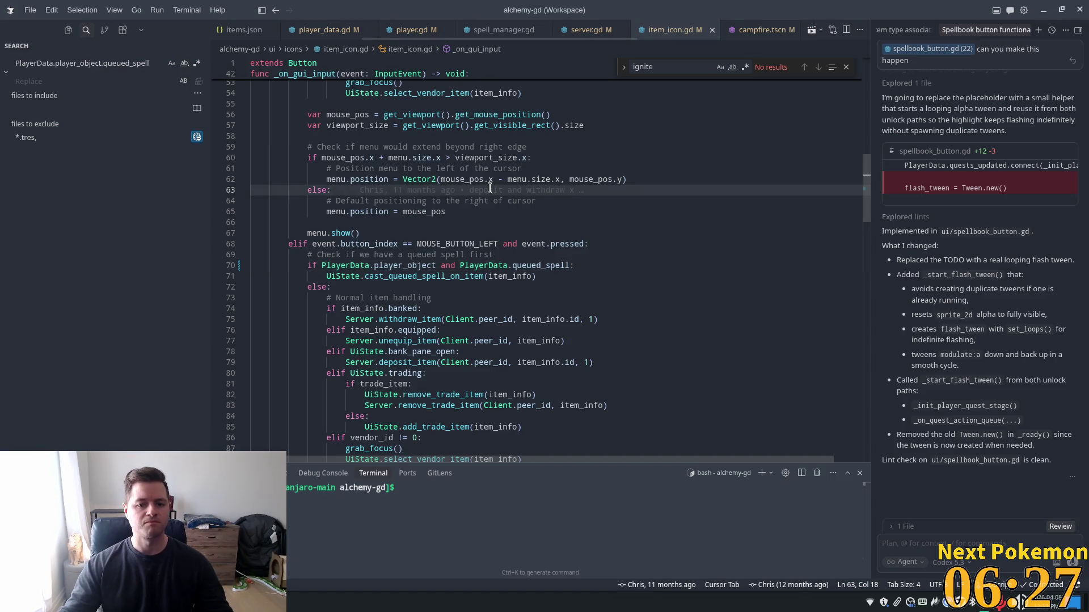
- Find the campfire lifespan in server.gd's ignite spell and delete the TODO comment above it
text(5.0)
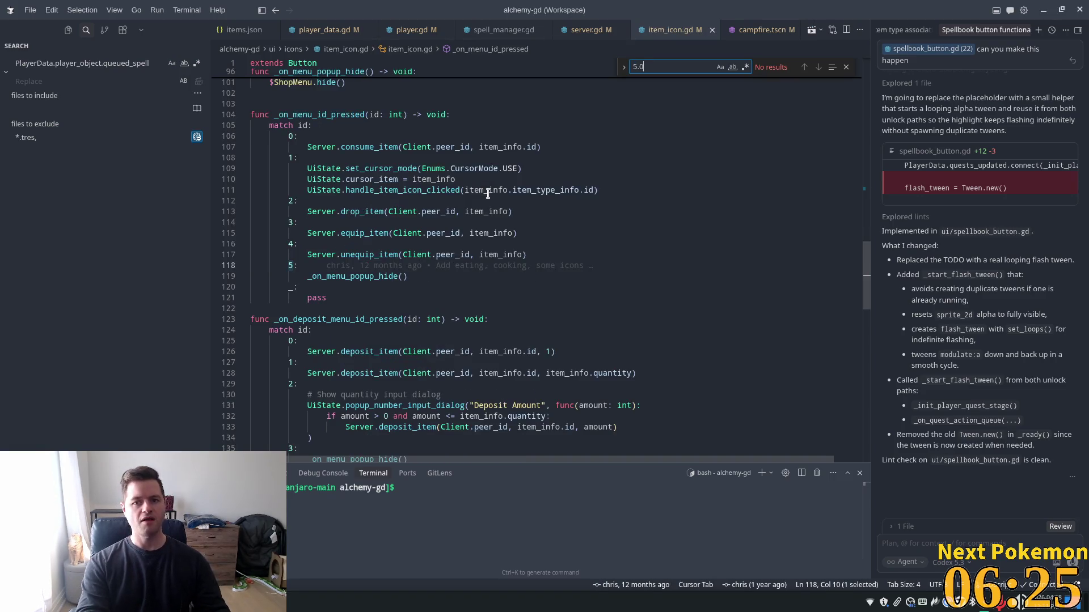
key(BackSpace)
key(BackSpace)
key(BackSpace)
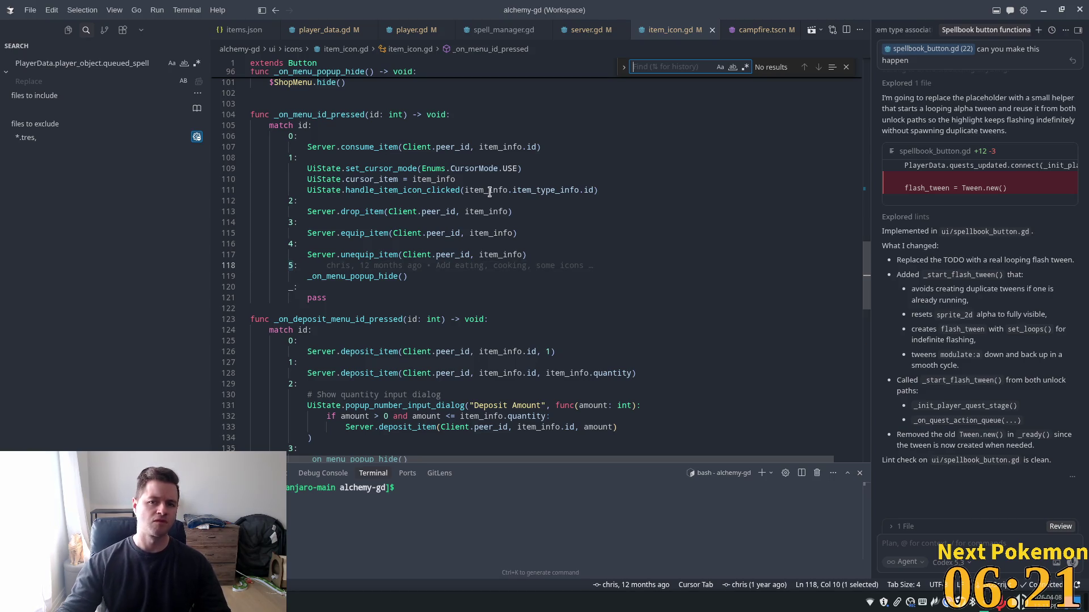
click(574, 174)
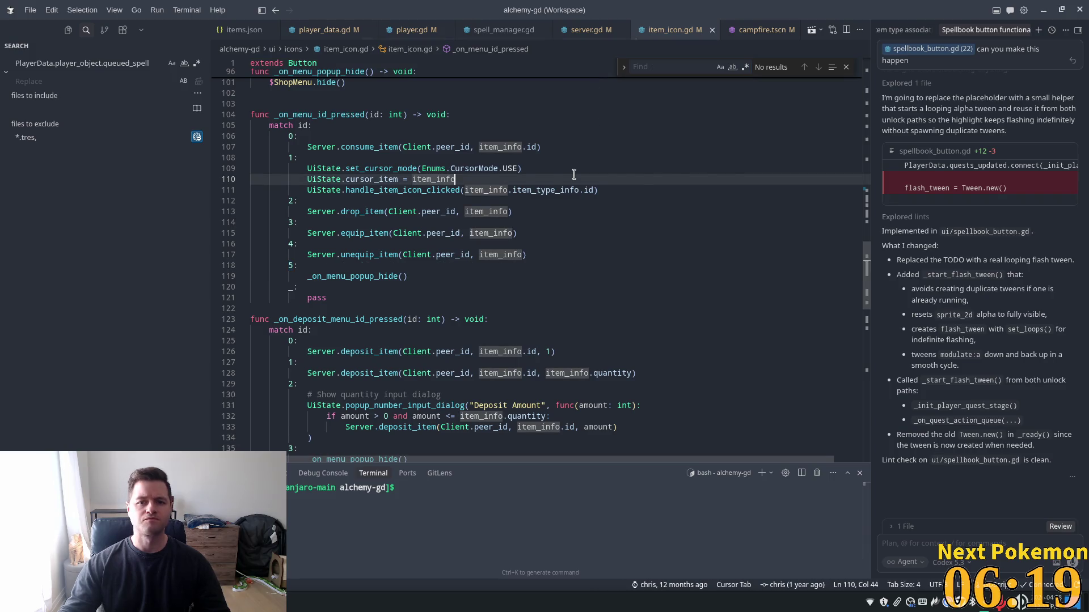
click(586, 29)
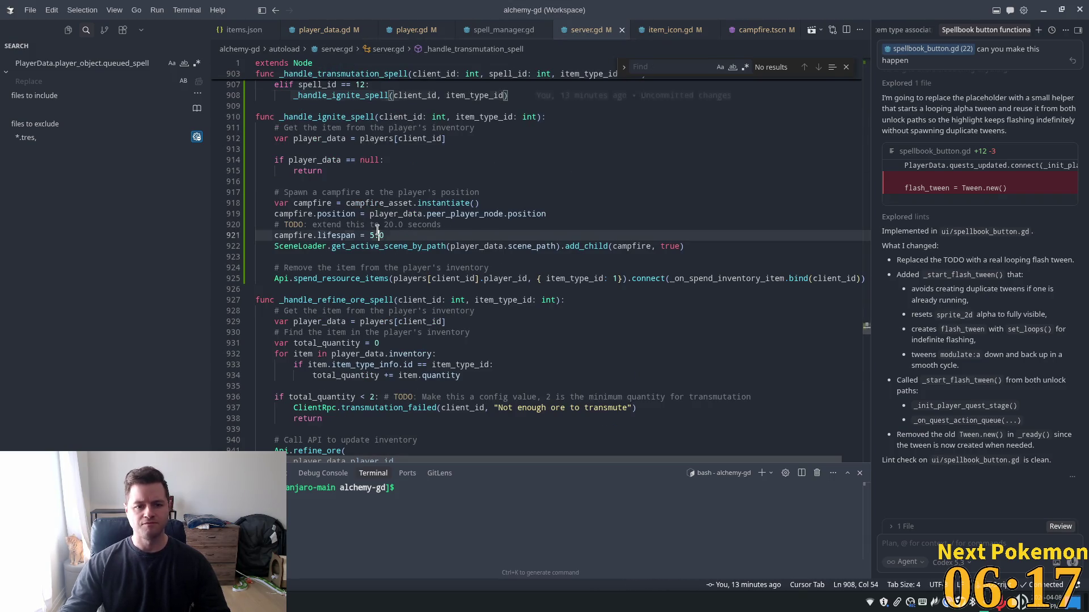
click(378, 227)
key(End)
key(shift+Home)
key(shift+Home)
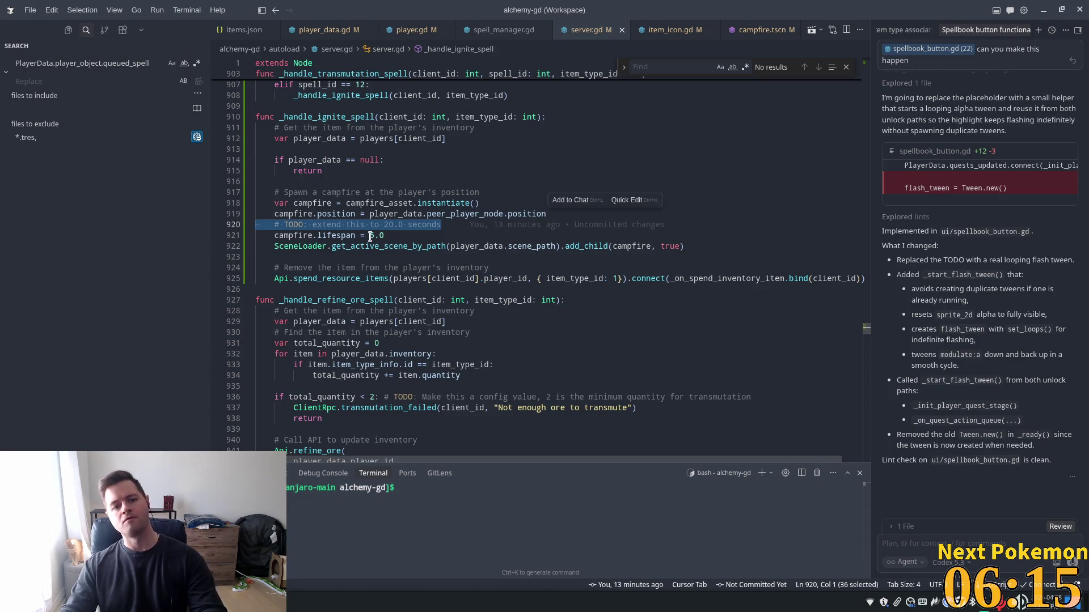
key(BackSpace)
key(BackSpace)
- Change campfire.lifespan from 5.0 to 20.0 and return to Godot
click(381, 224)
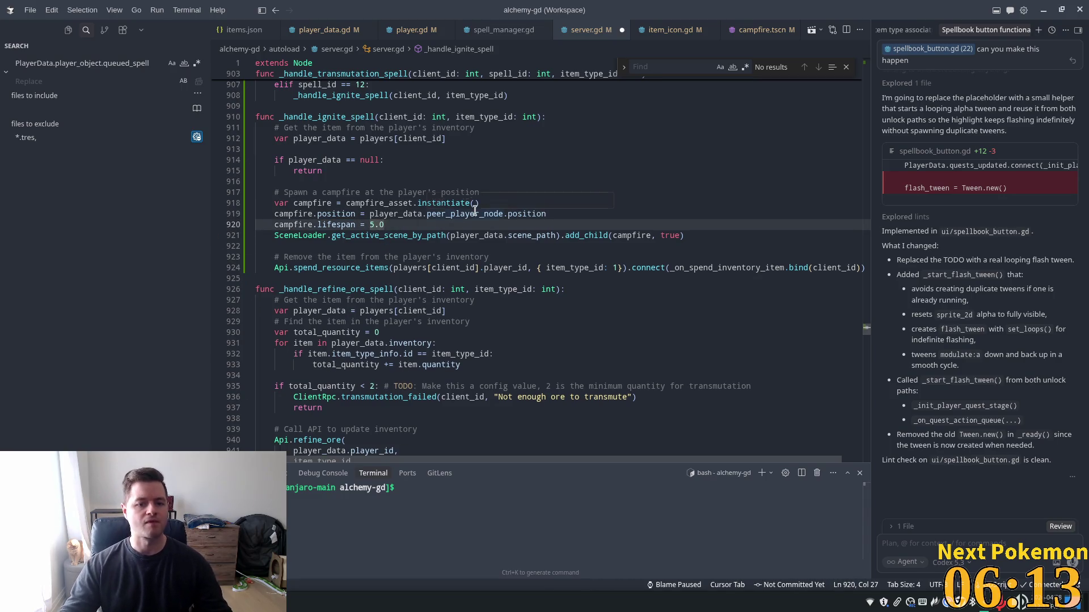
key(Left)
key(shift+Left)
text(20)
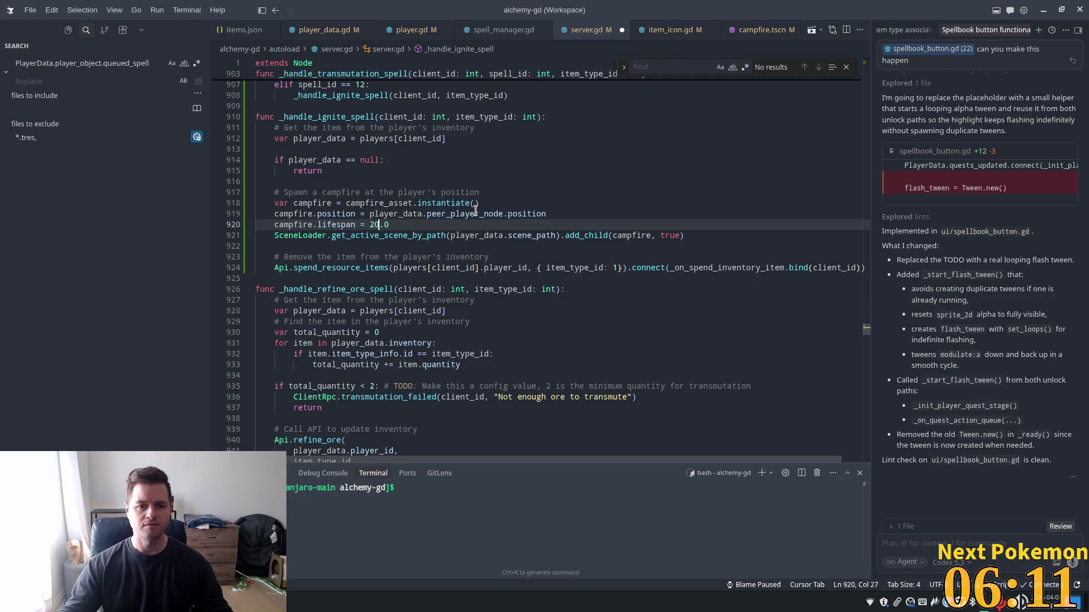
key(alt+Tab)
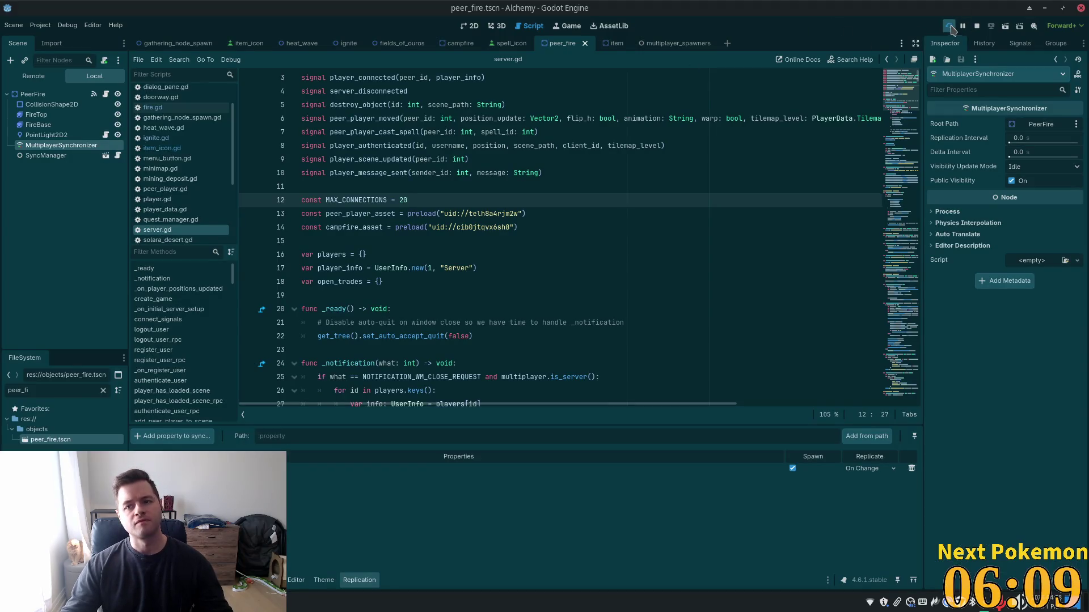
- Run the project and arrange the two Alchemy (DEBUG) windows side by side
click(951, 26)
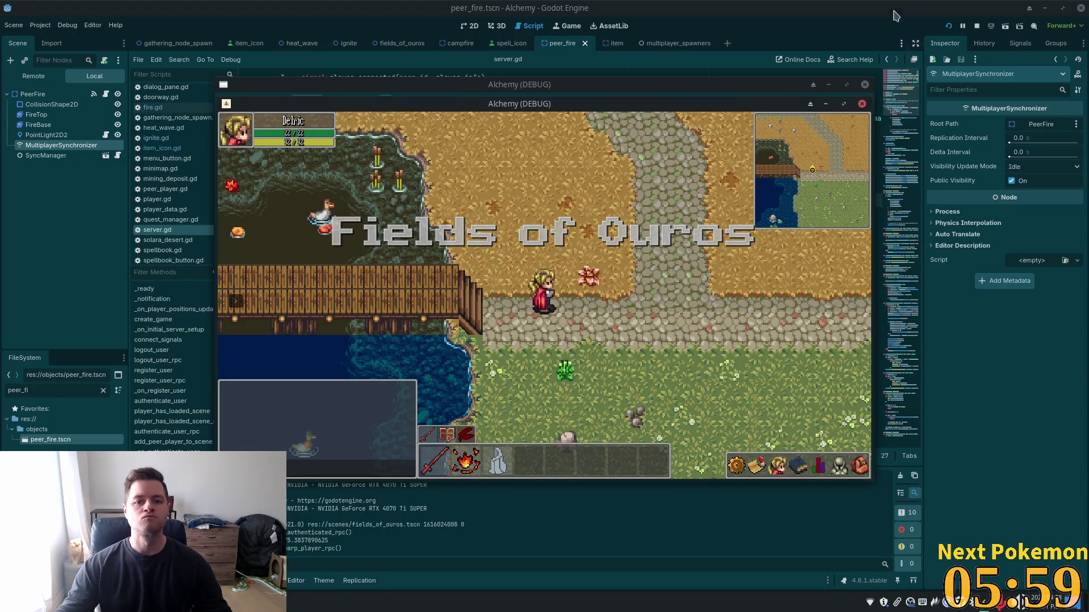
drag(624, 103, 813, 149)
drag(667, 84, 498, 83)
click(717, 282)
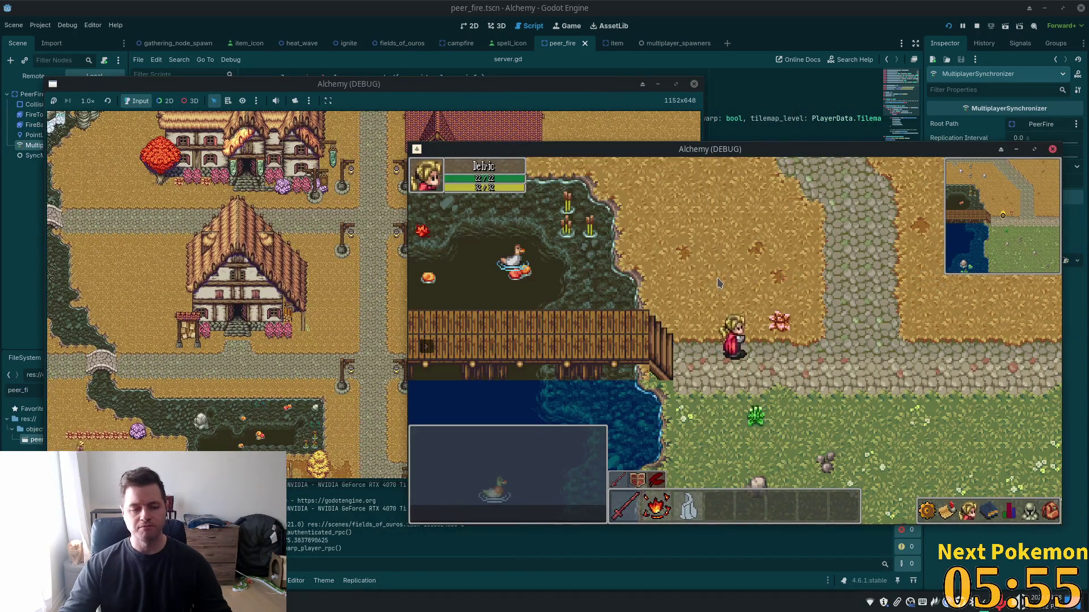
- Check the player's inventory and skills list showing Refine Ore and Ignite
click(1050, 511)
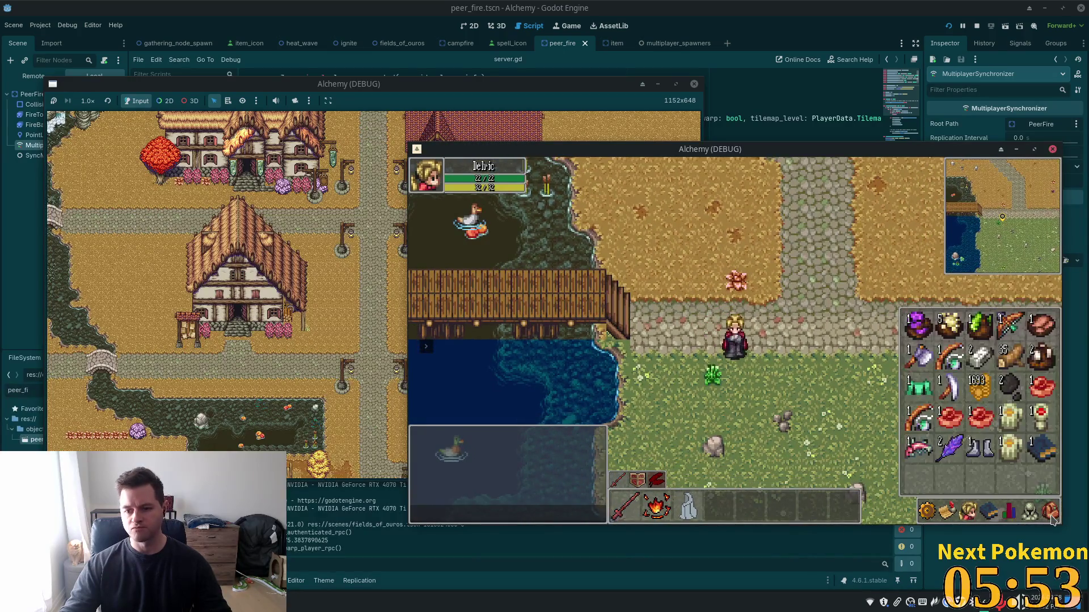
click(1011, 513)
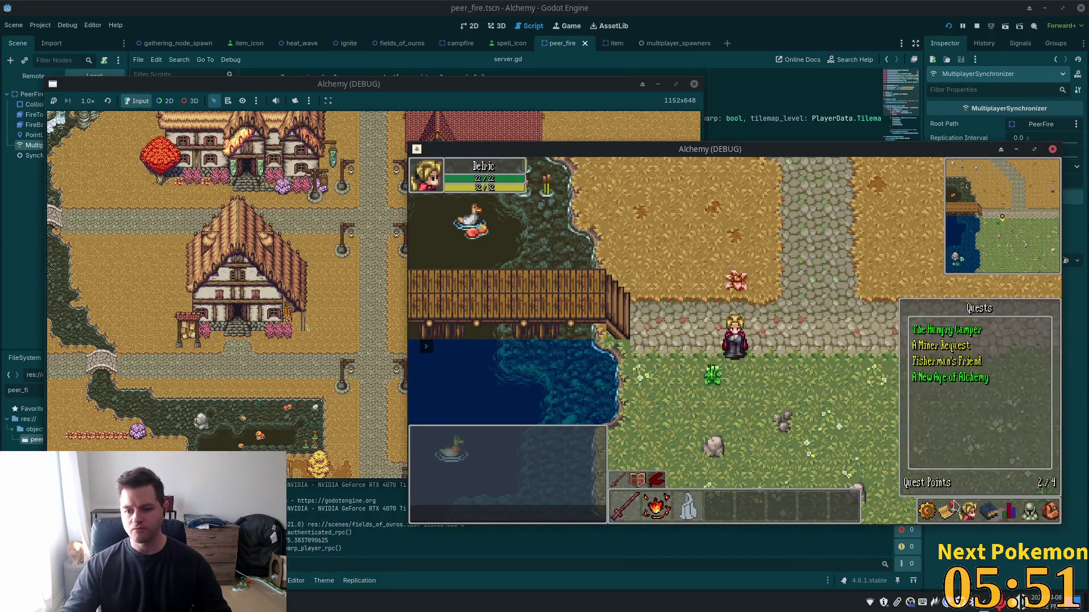
click(985, 511)
click(912, 375)
click(911, 402)
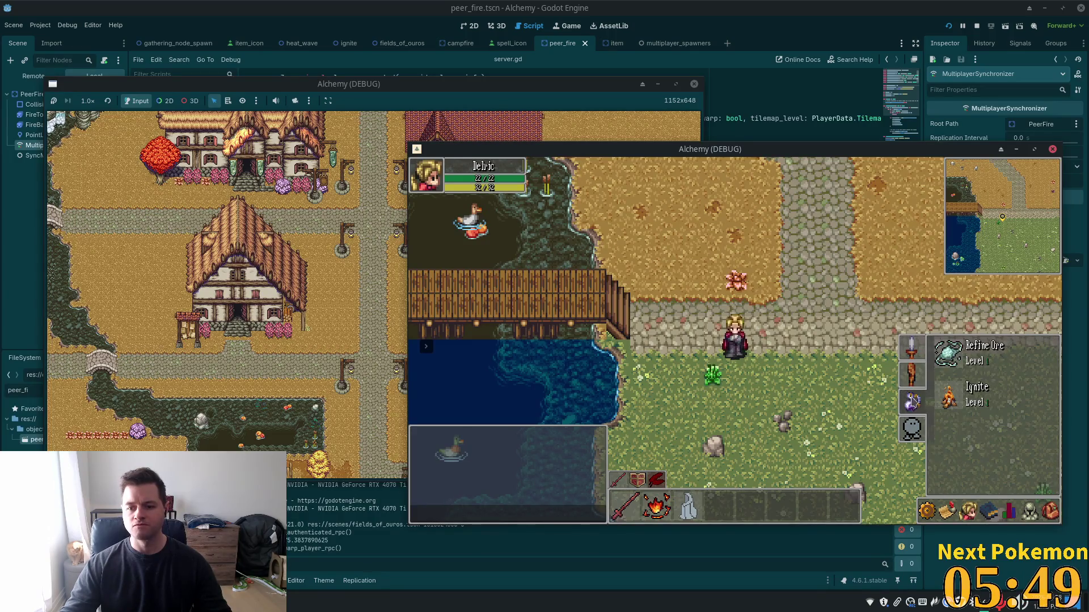
click(1048, 487)
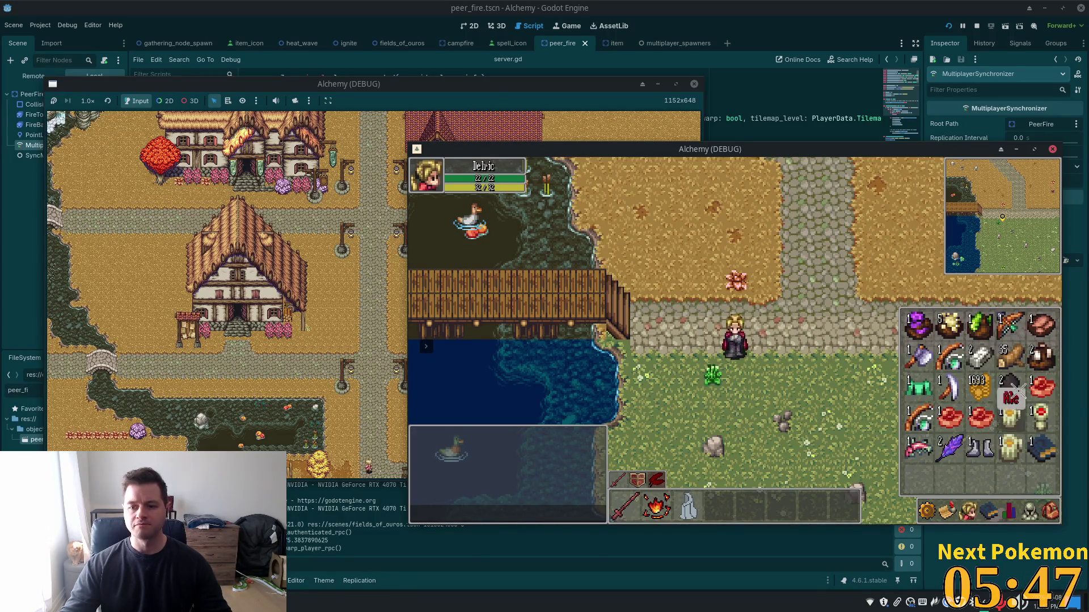
- Walk the character beside the campfire and try cooking the Raw Beef
key(s)
key(d)
key(w)
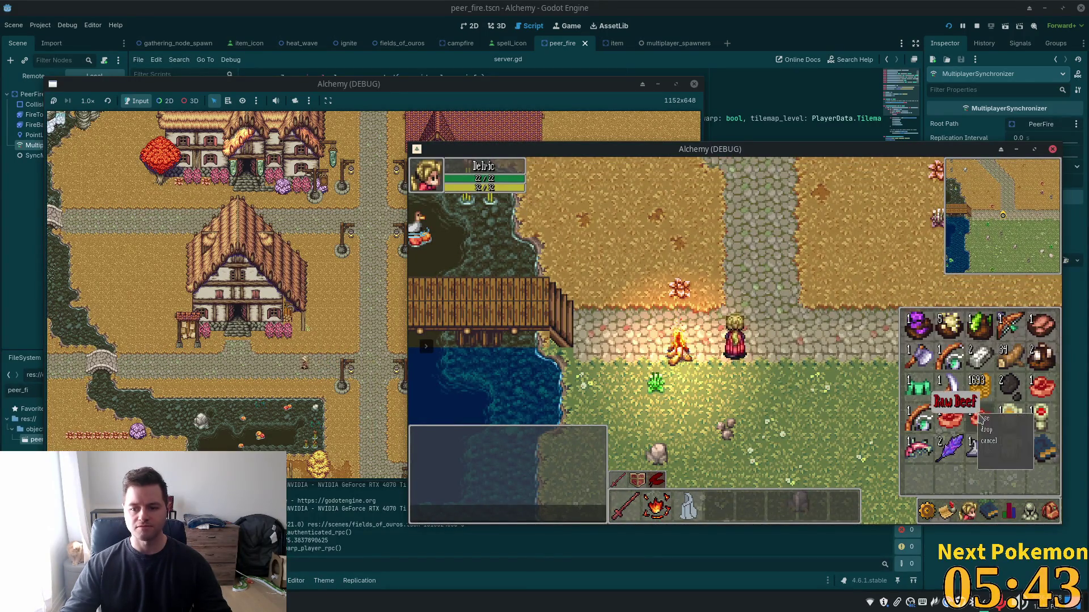
key(i)
key(a)
click(706, 357)
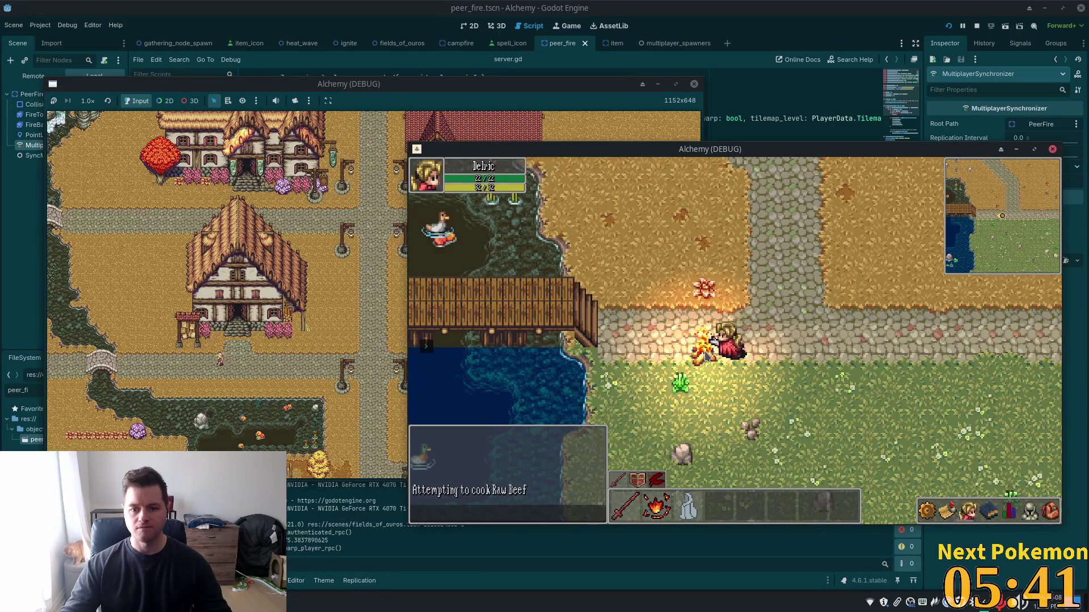
key(d)
- Retry cooking the Raw Beef at the campfire and check the inventory for cooked beef
click(1050, 512)
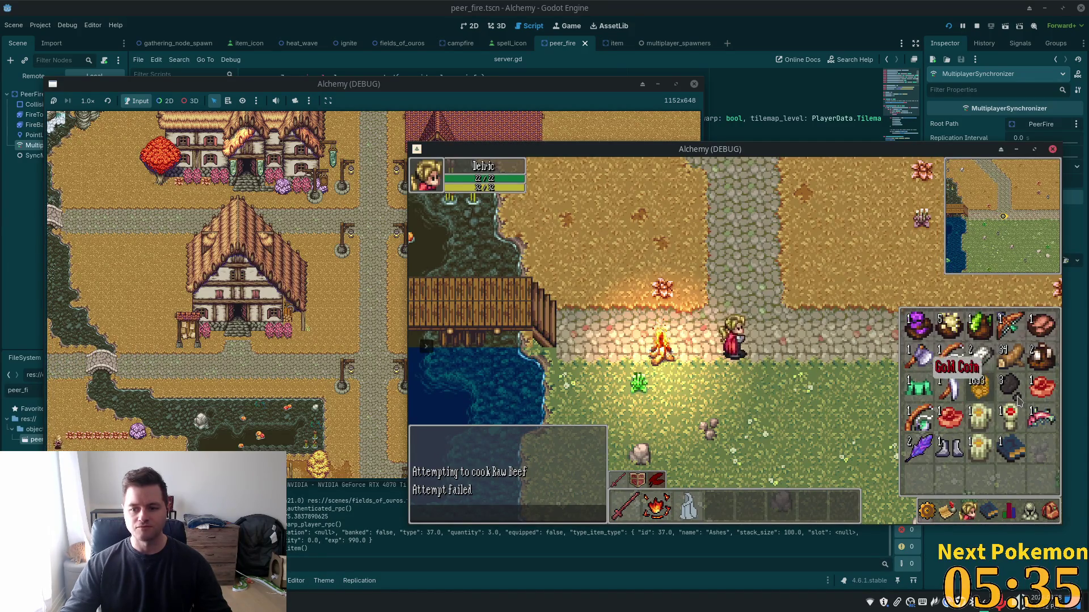
click(1041, 388)
click(699, 350)
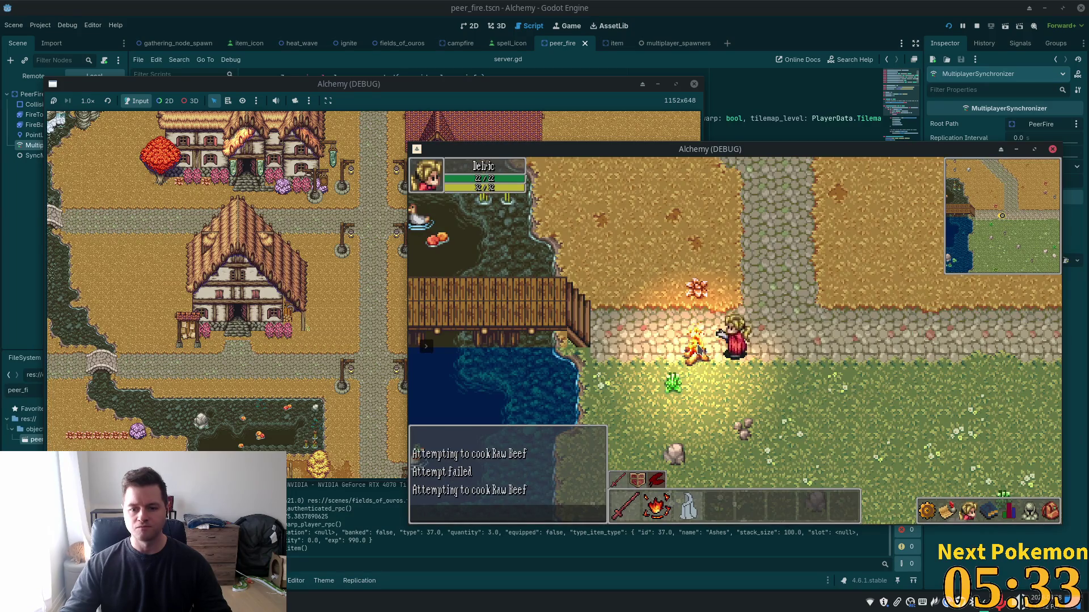
click(1048, 508)
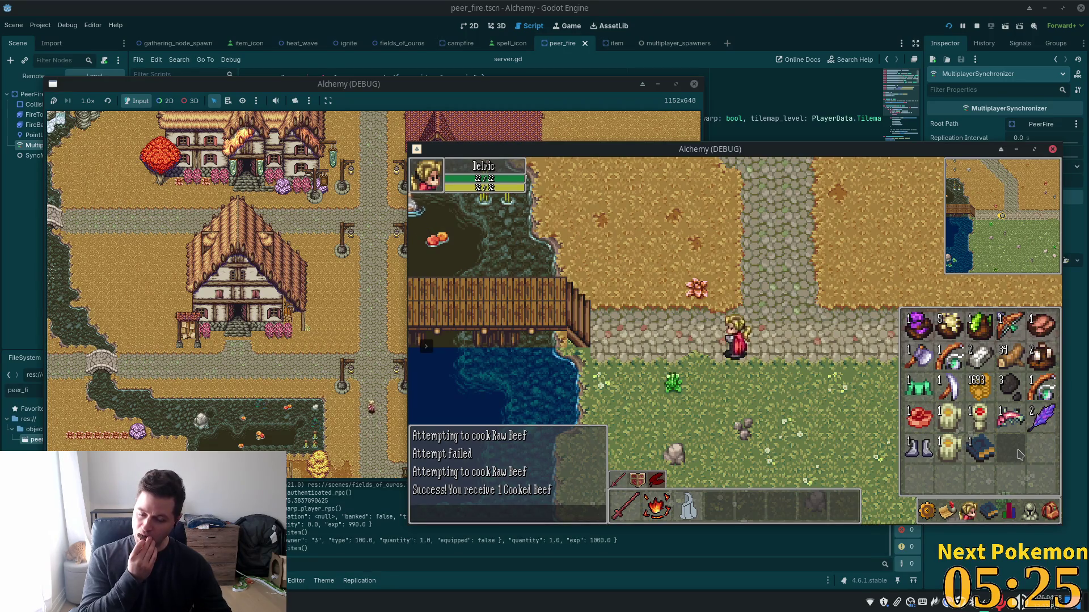
key(Escape)
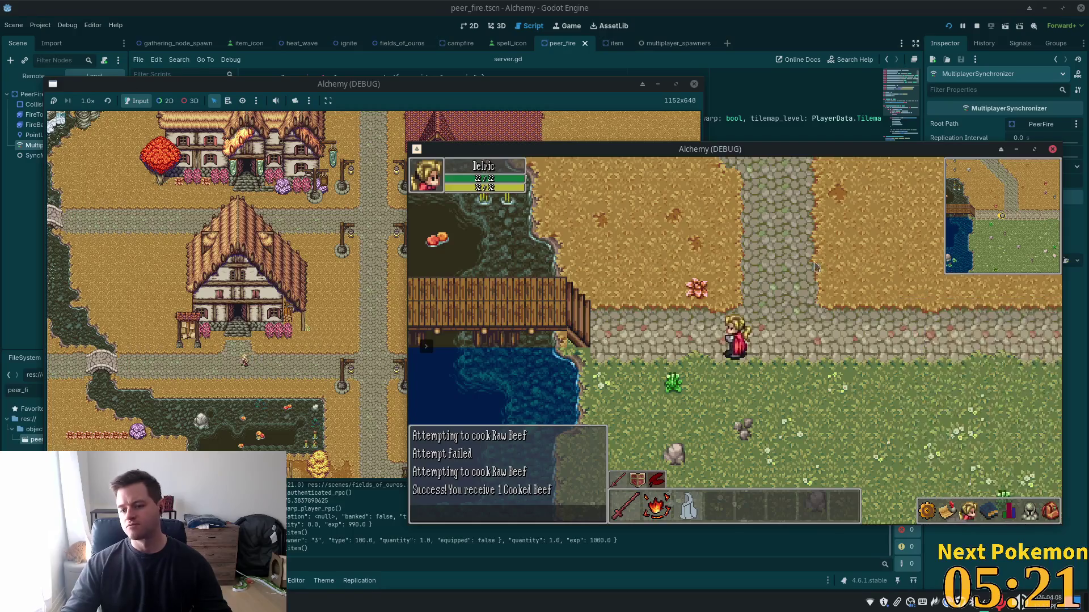
- Stop the game, set Customize Run Instances to 3 instances, and relaunch
click(977, 26)
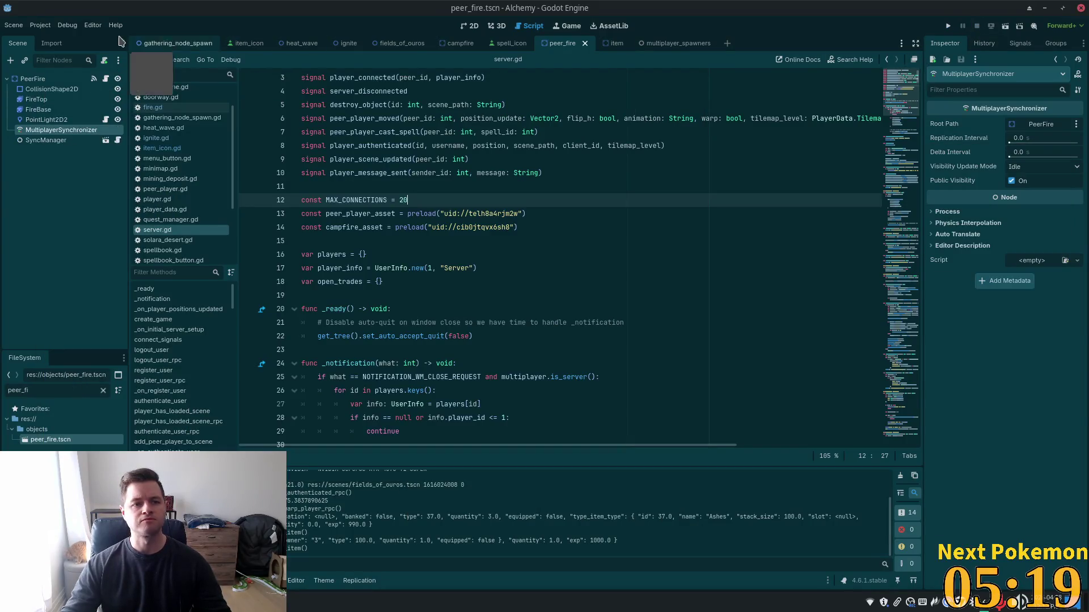
click(67, 25)
click(85, 164)
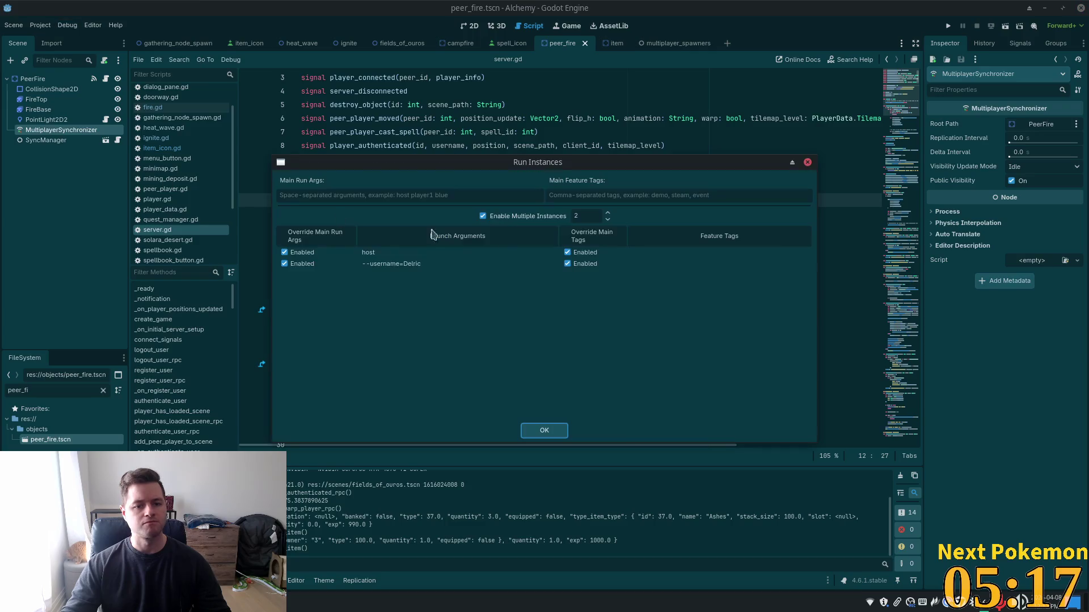
click(607, 213)
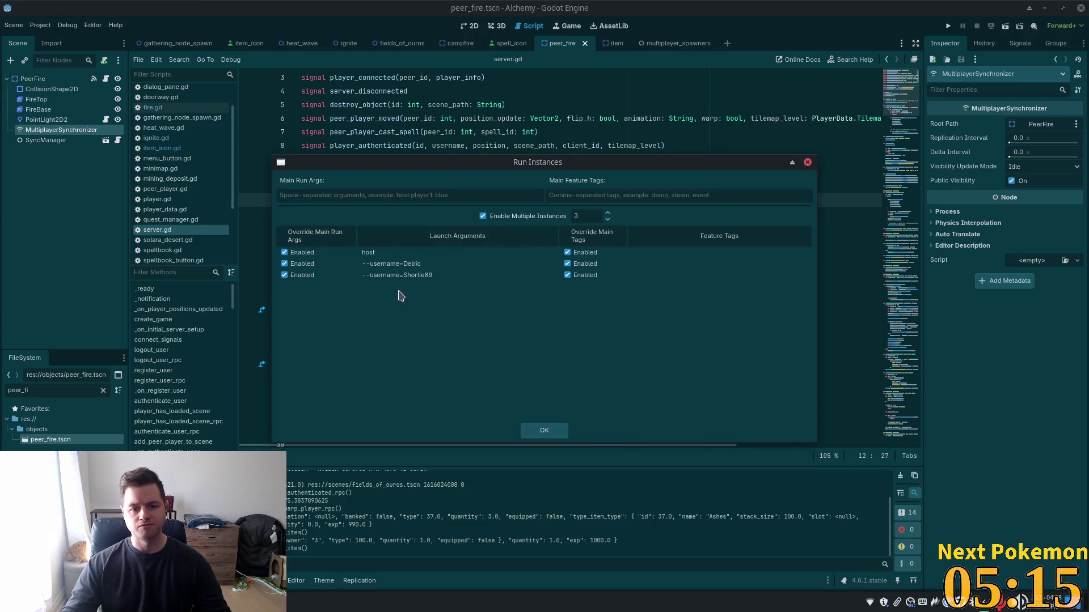
click(542, 430)
click(948, 25)
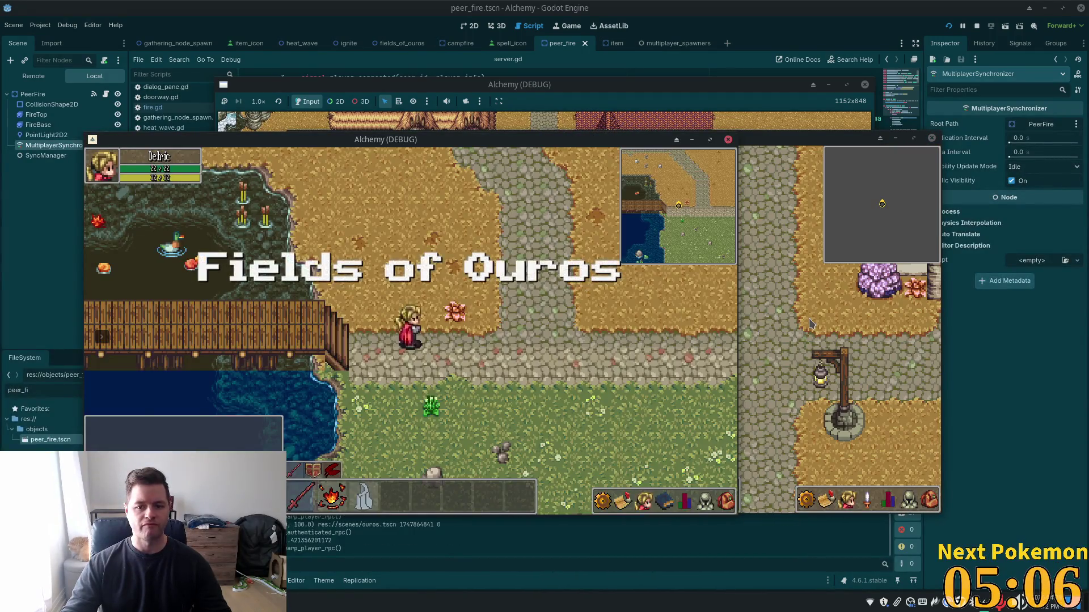
- Log in the first player and walk across the bridge and cobblestone road into Ouros
click(792, 310)
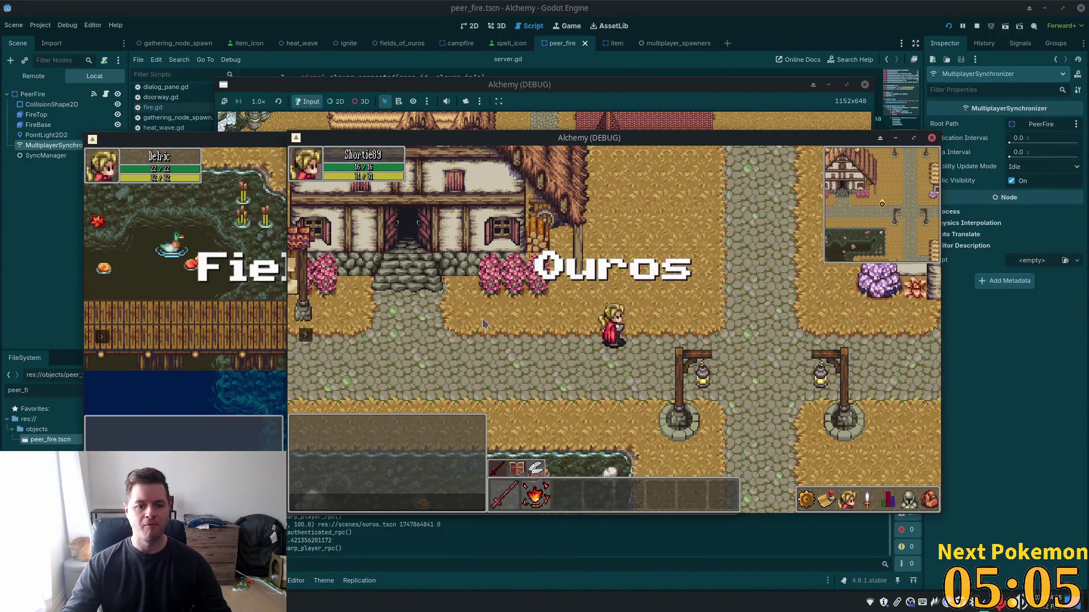
key(alt+Tab)
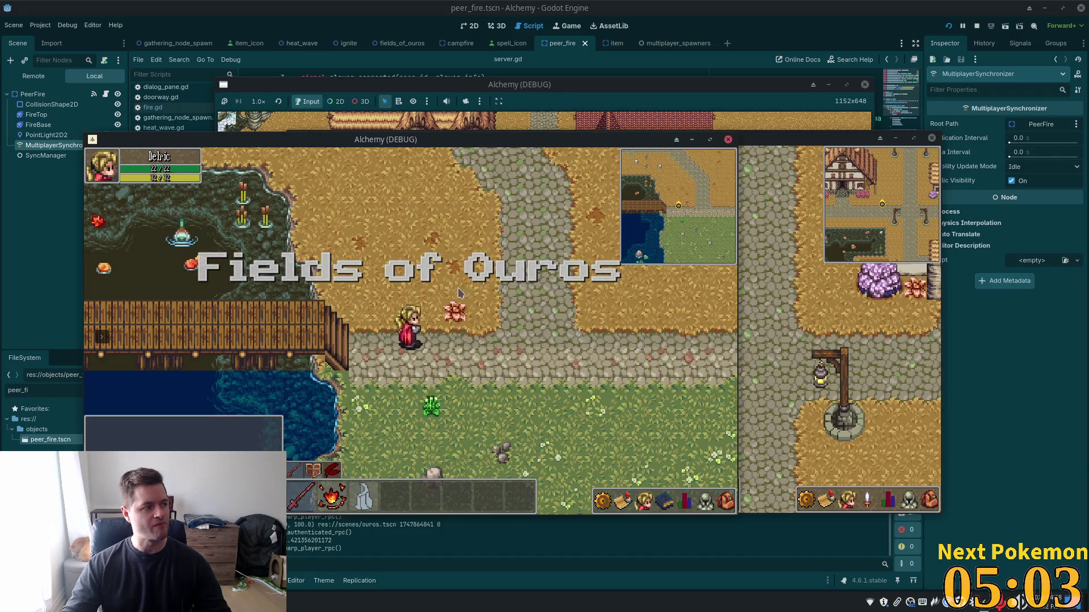
key(a)
key(a)
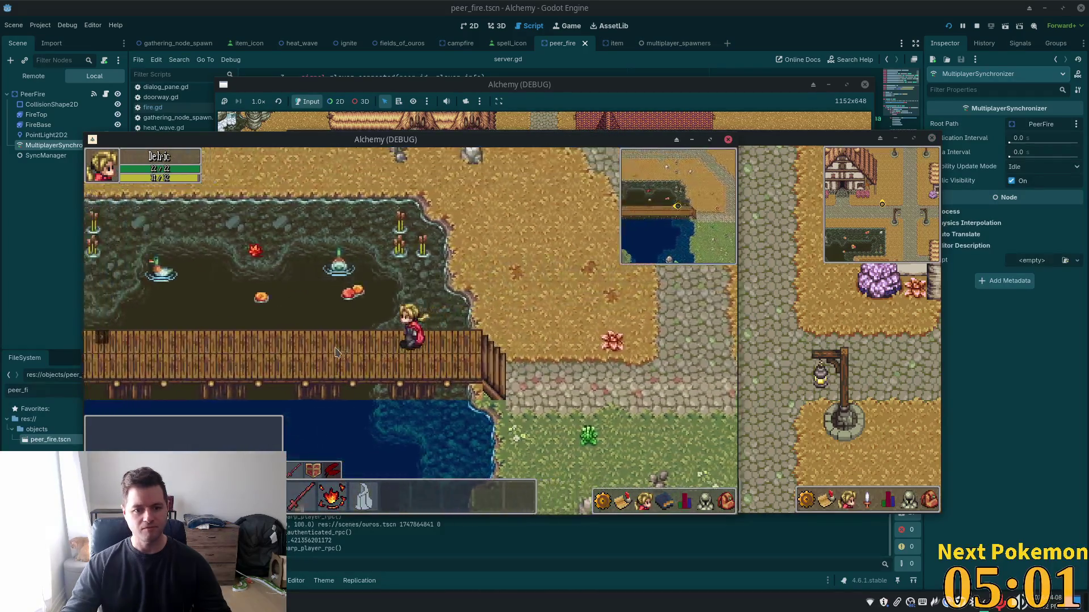
key(a)
key(w)
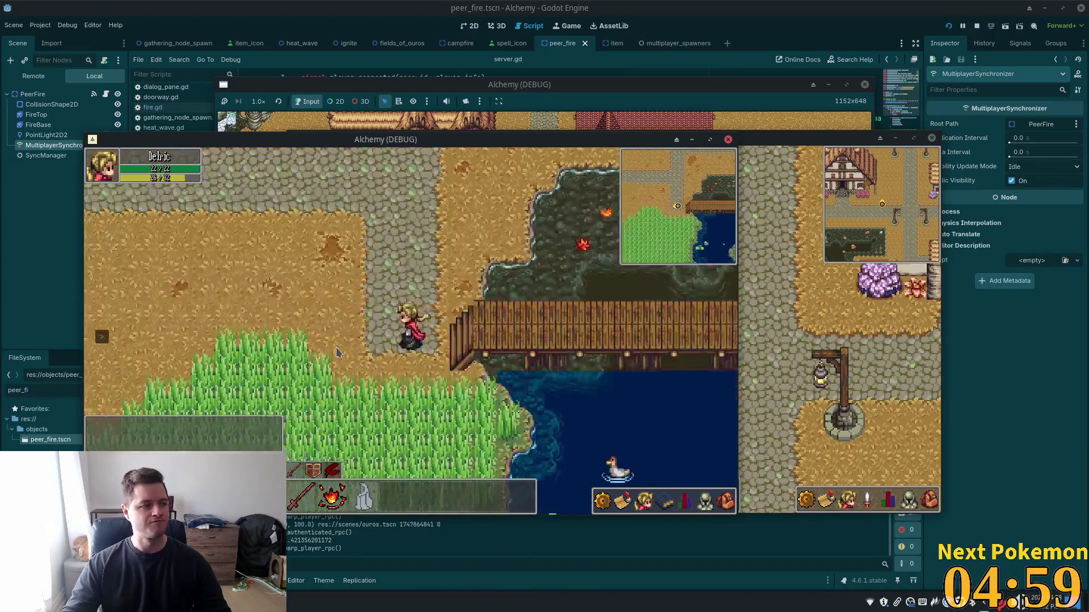
key(a)
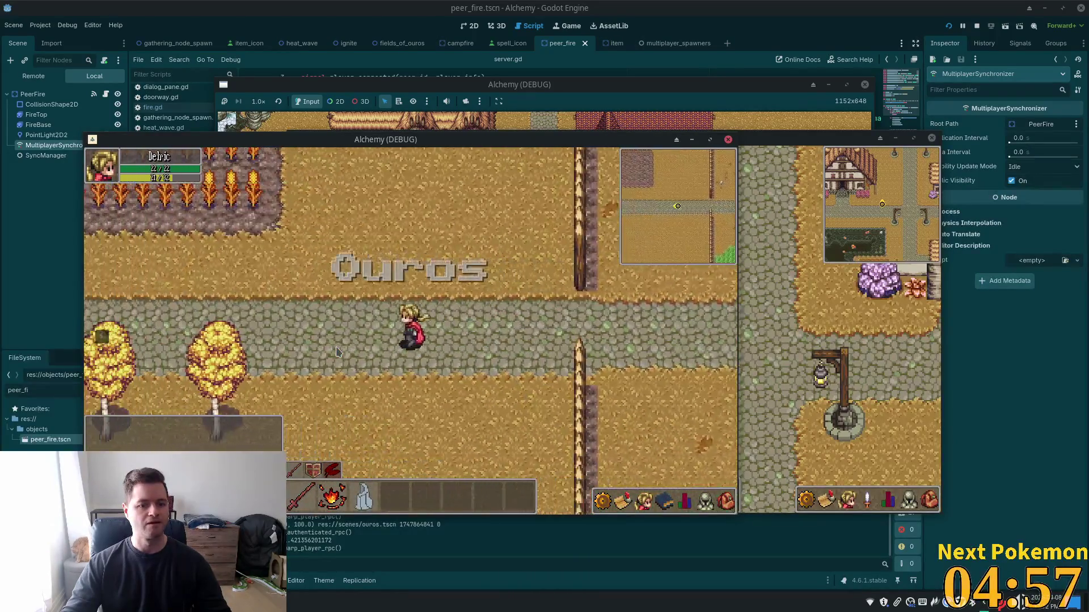
key(a)
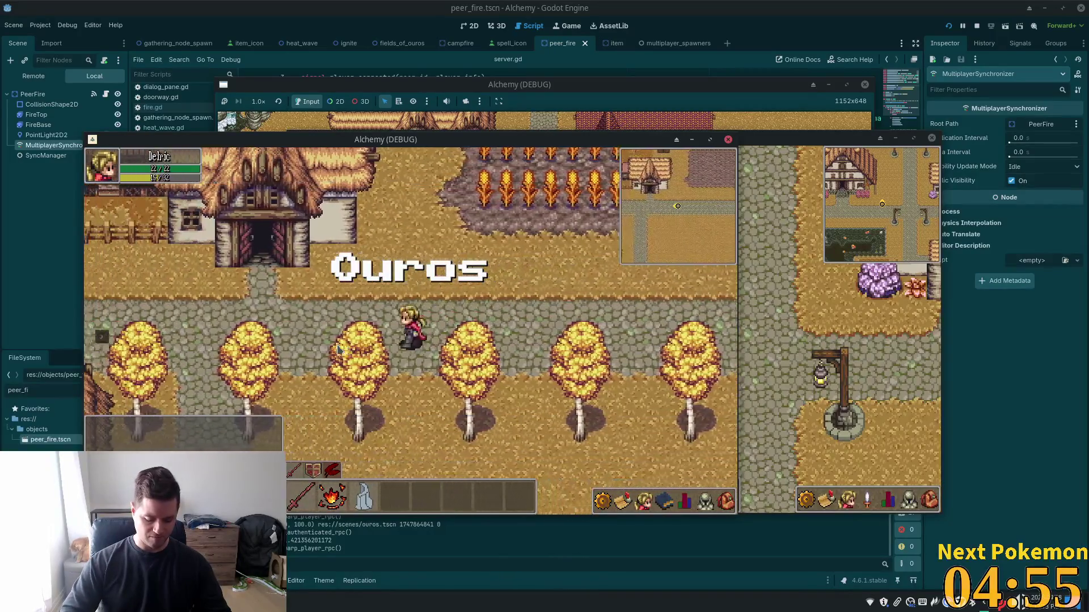
- Walk the first player north past the chicken pen to stand beside the second player
key(w)
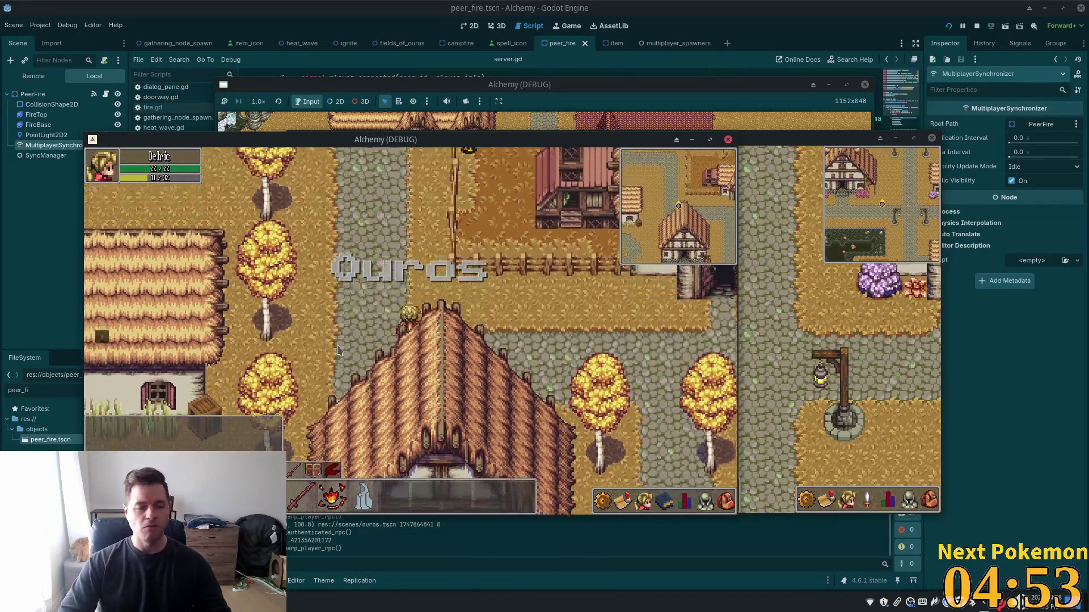
key(w)
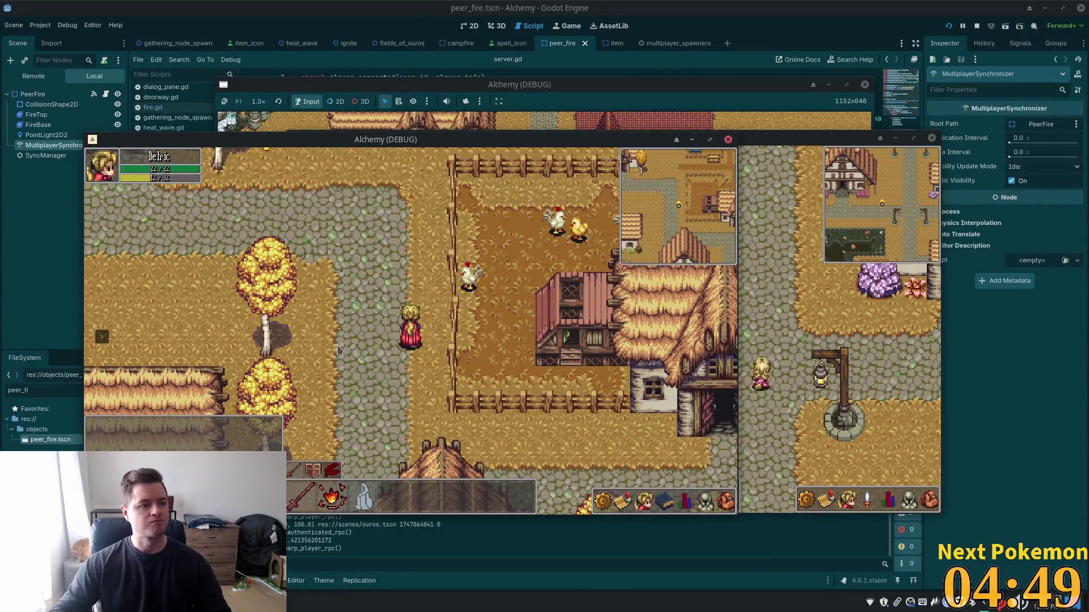
key(a)
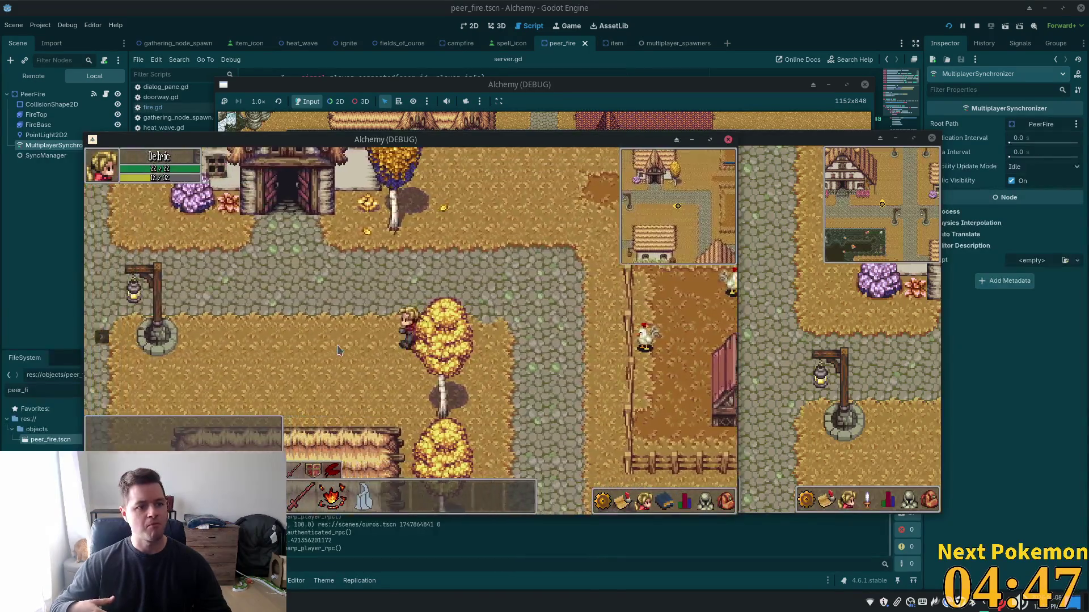
key(a)
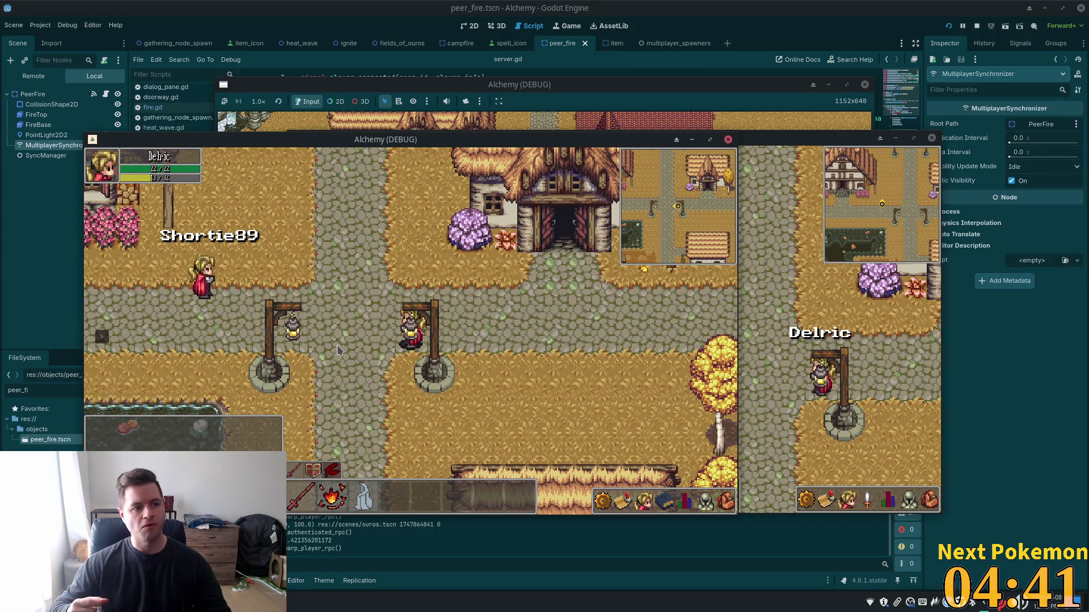
key(Left)
key(Up)
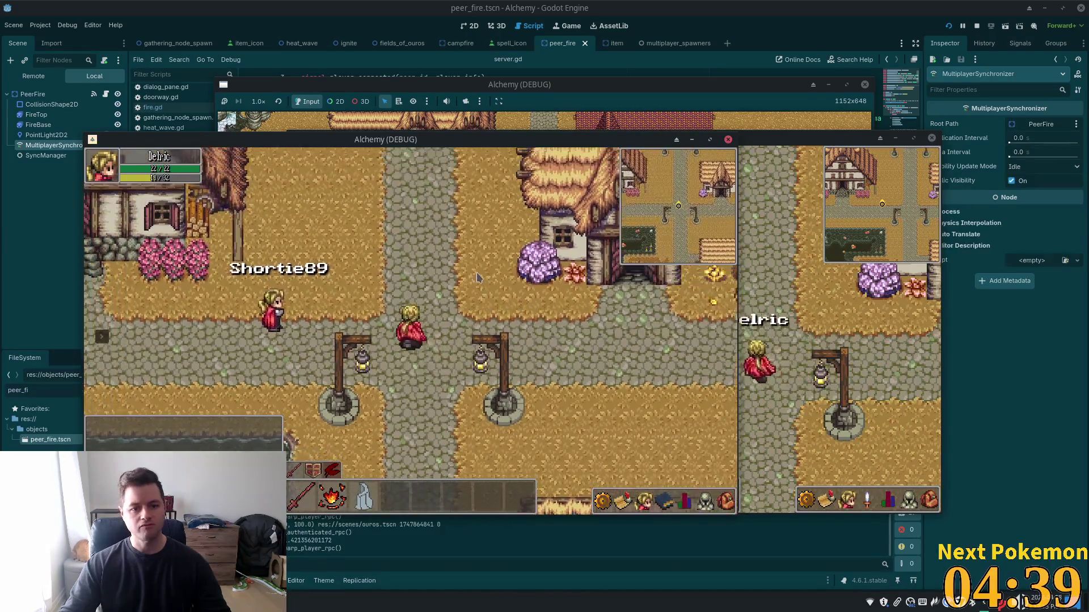
key(Right)
- Open and close the second player's inventory
click(808, 327)
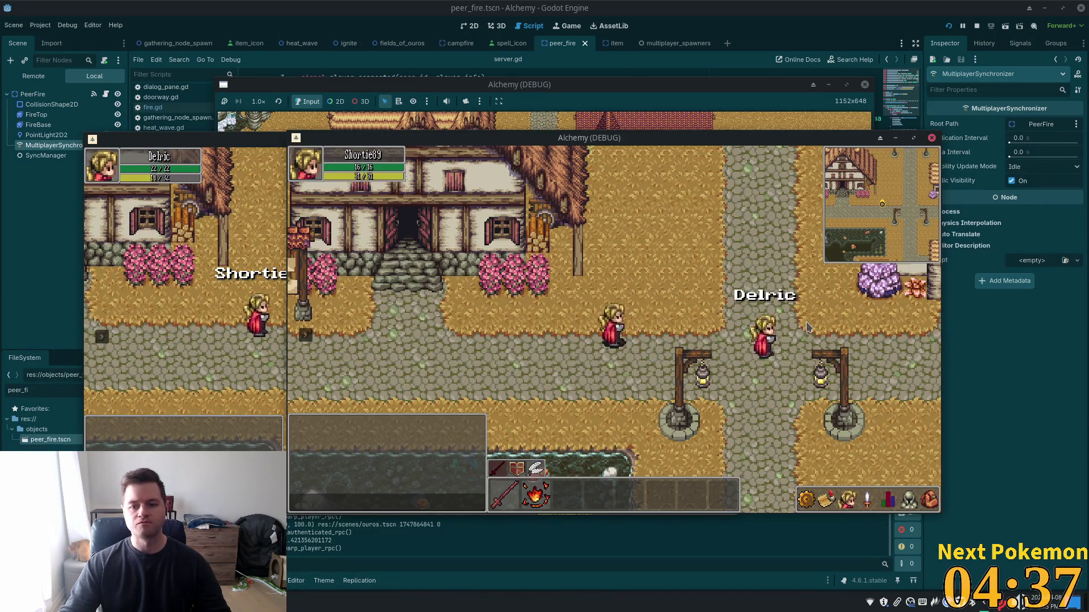
key(i)
key(i)
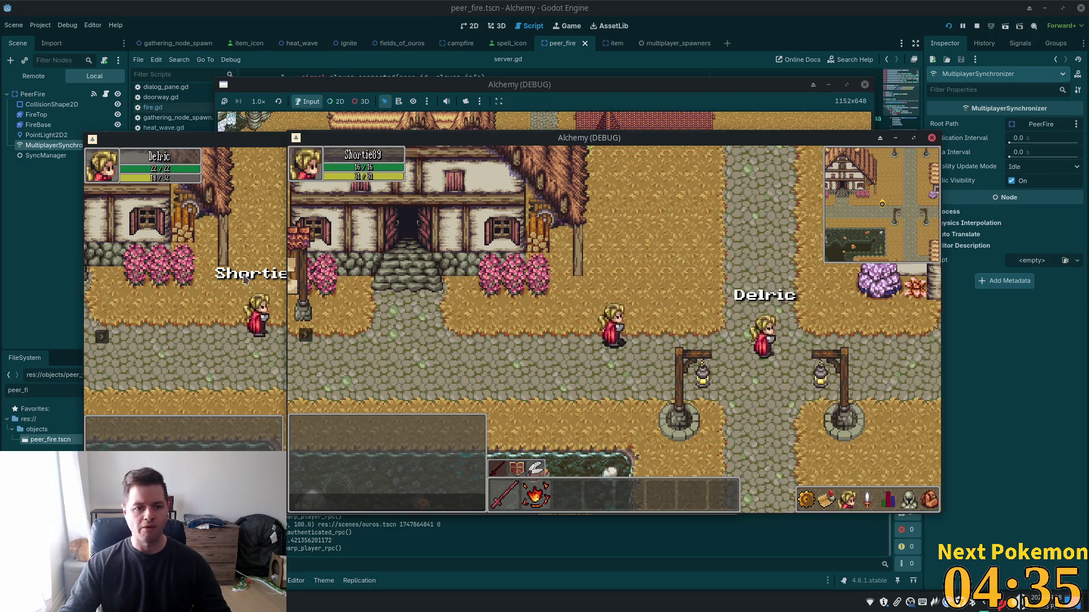
click(244, 278)
- Review the first player's inventory and Refine Ore/Ignite skills, then show the second player's Raw Beef
key(i)
key(c)
key(i)
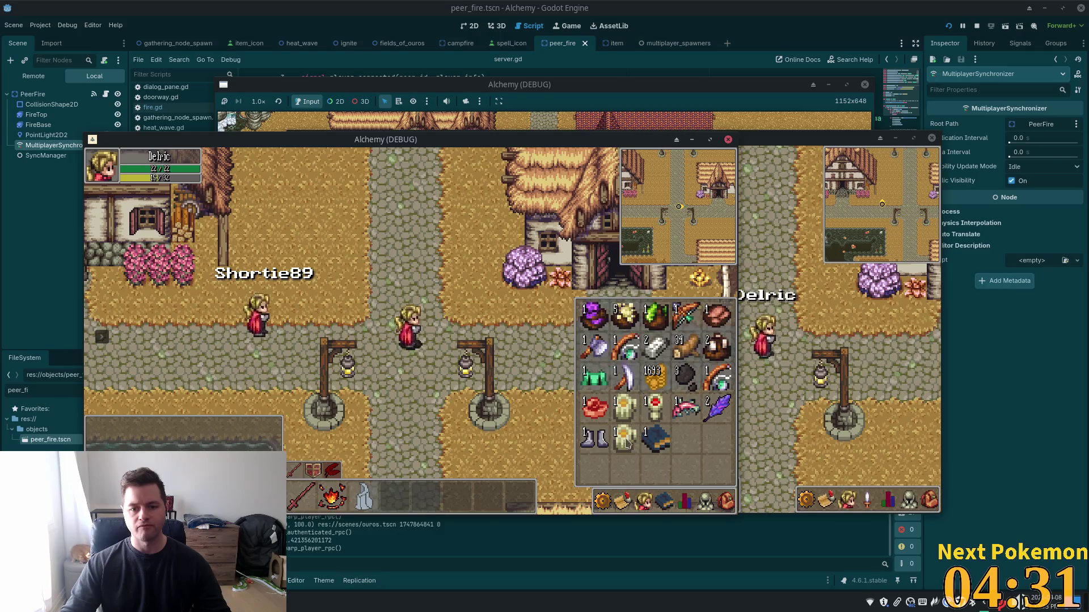
click(666, 503)
click(587, 391)
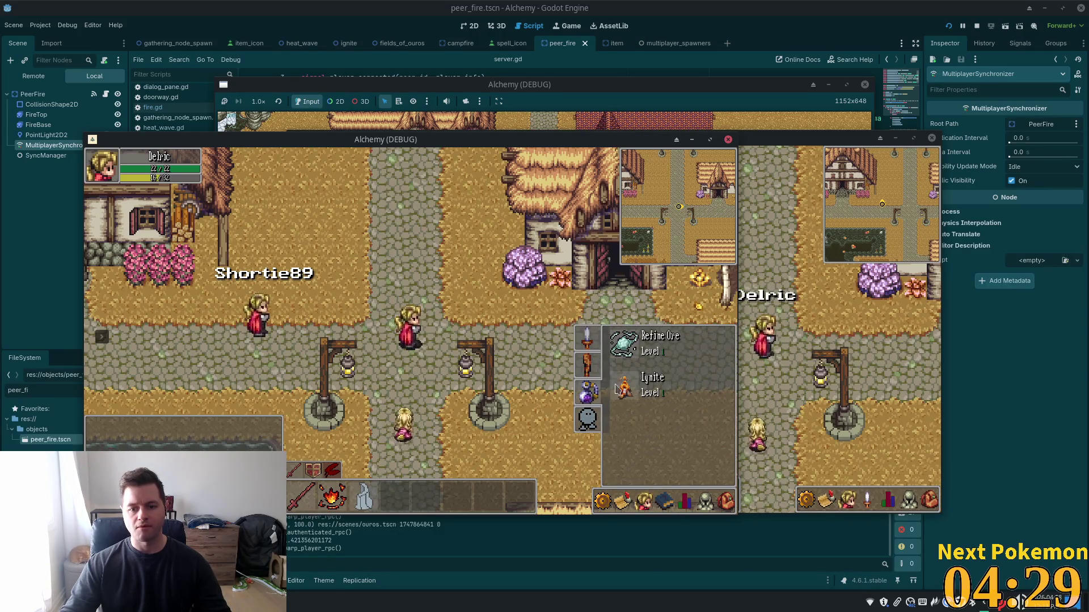
key(i)
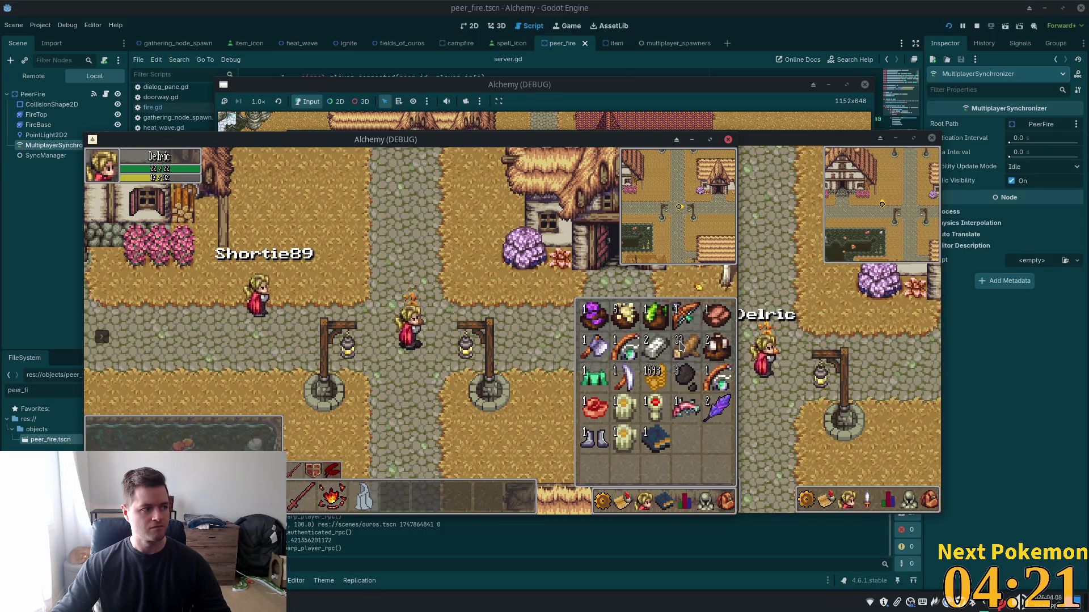
click(726, 500)
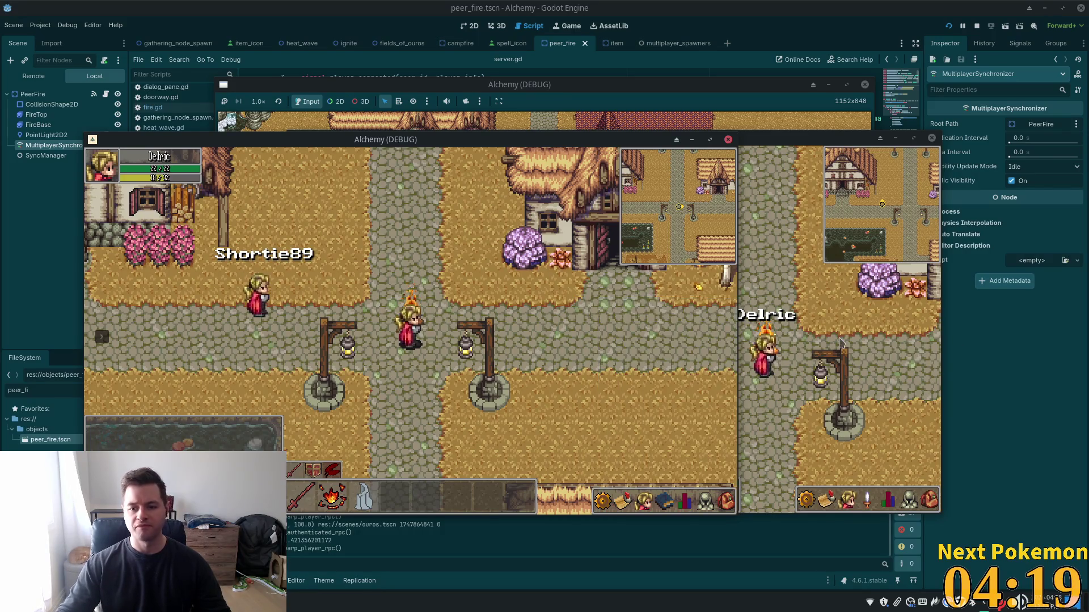
click(929, 501)
click(929, 501)
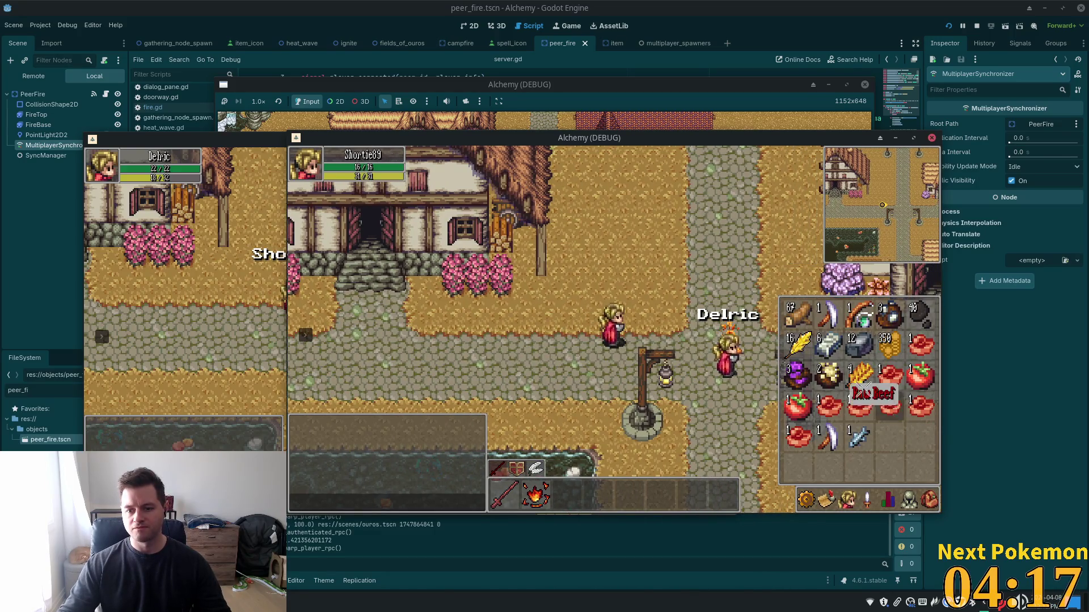
- Walk the second player to the campfire and retry cooking Raw Beef until 1 Cooked Beef appears
click(929, 502)
key(d)
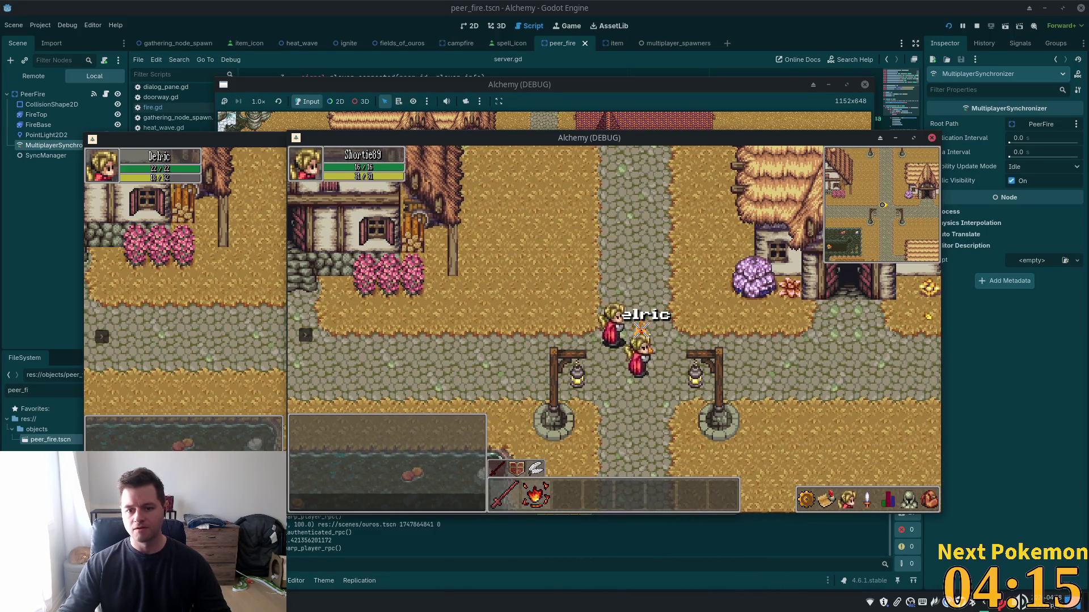
click(641, 330)
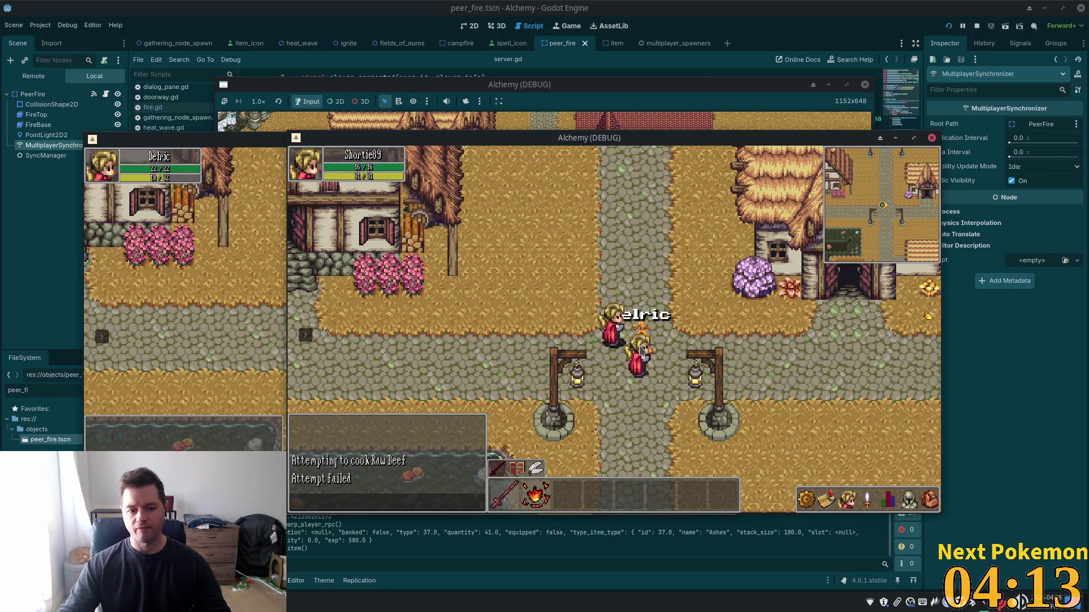
key(i)
key(i)
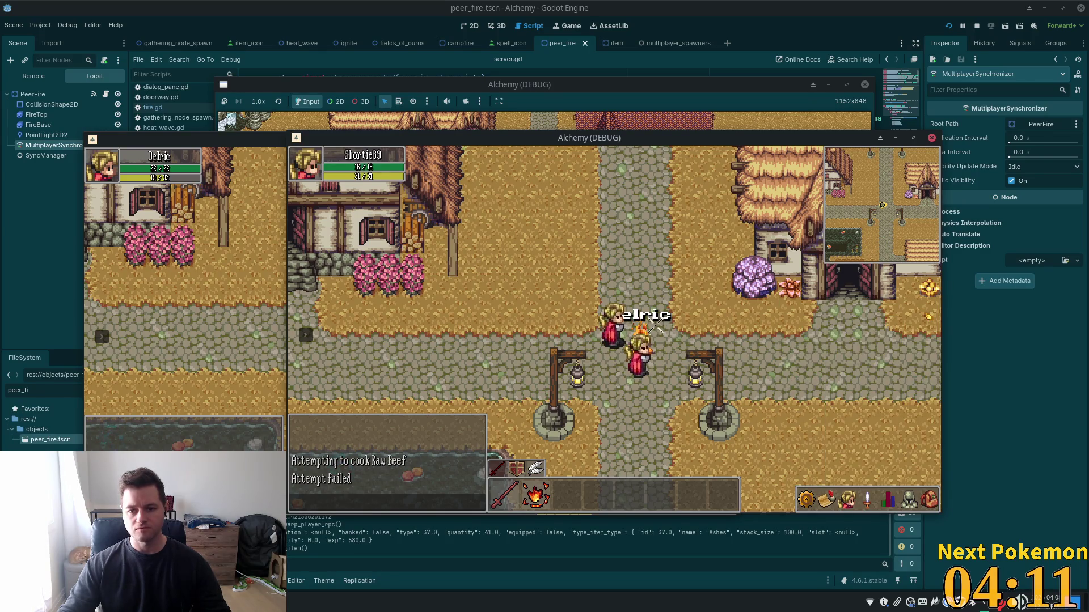
click(656, 326)
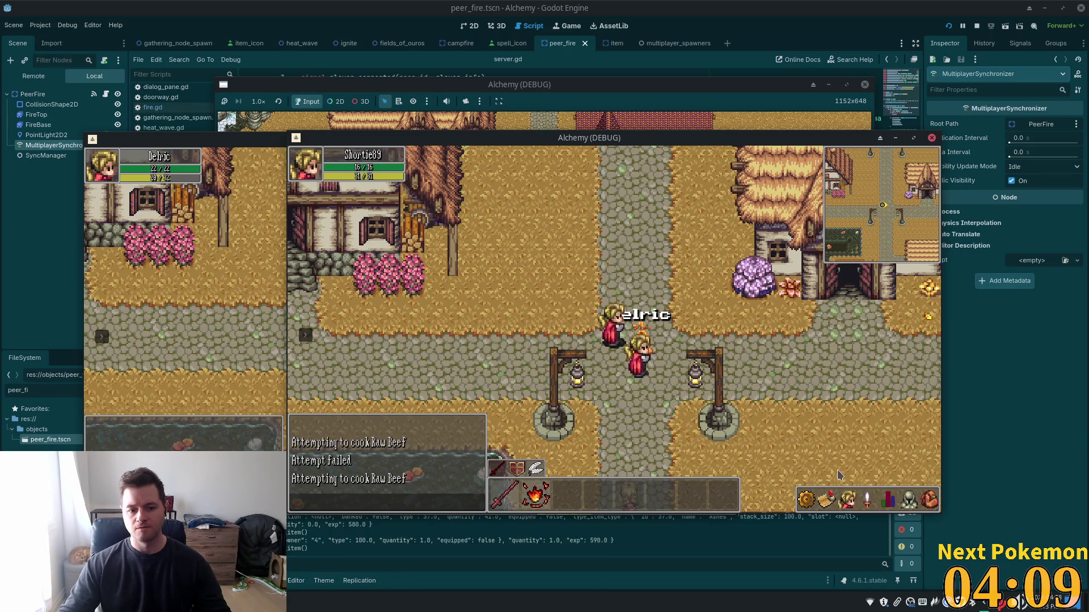
key(i)
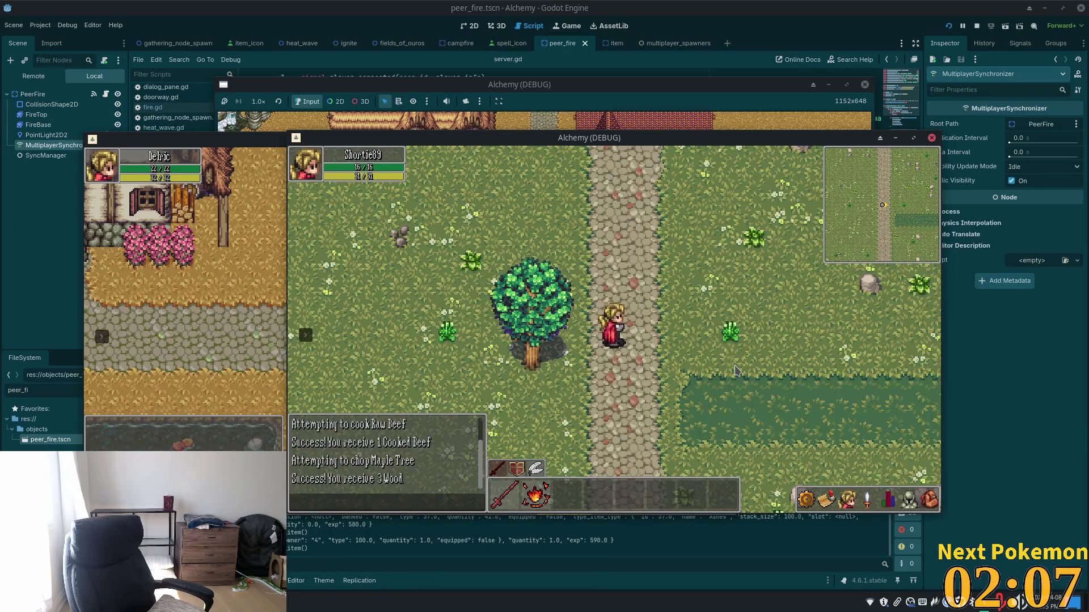